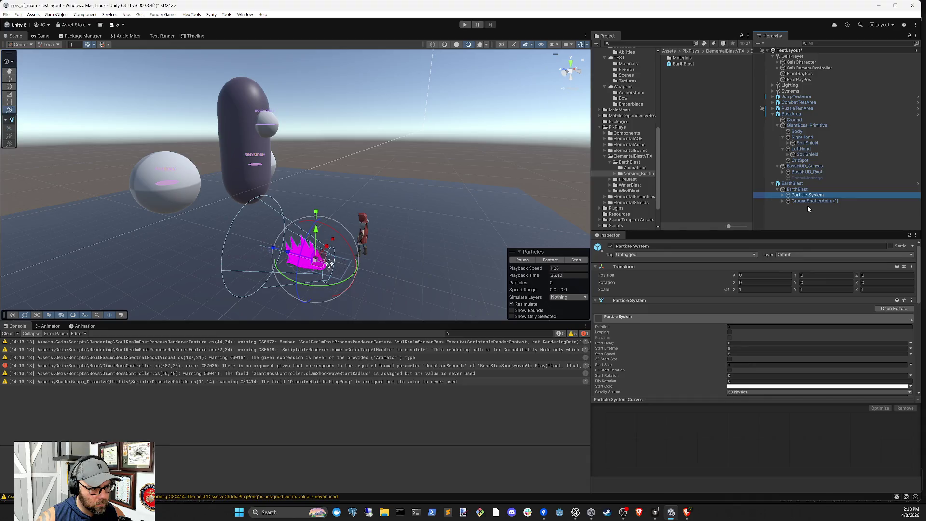
Delete the EarthBlast object and all its children from the scene
left_click(809, 202)
key("Up")
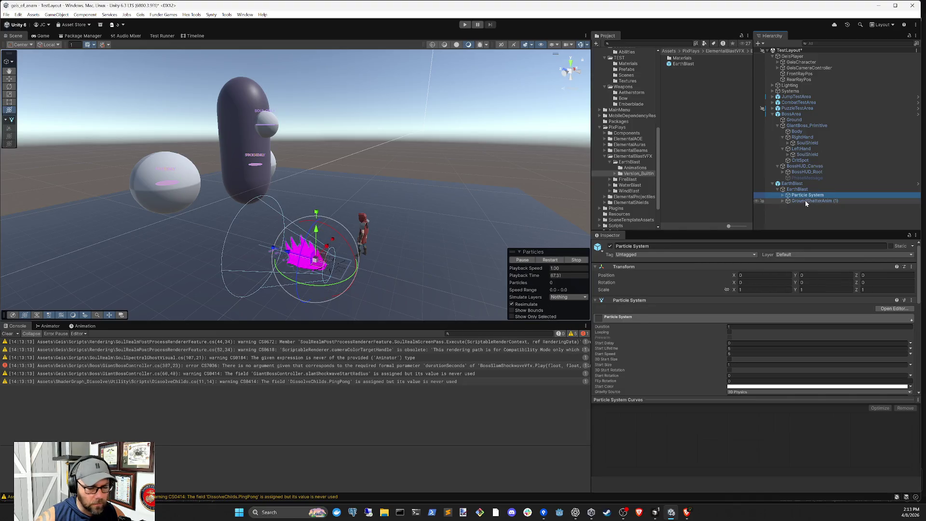
left_click(795, 183)
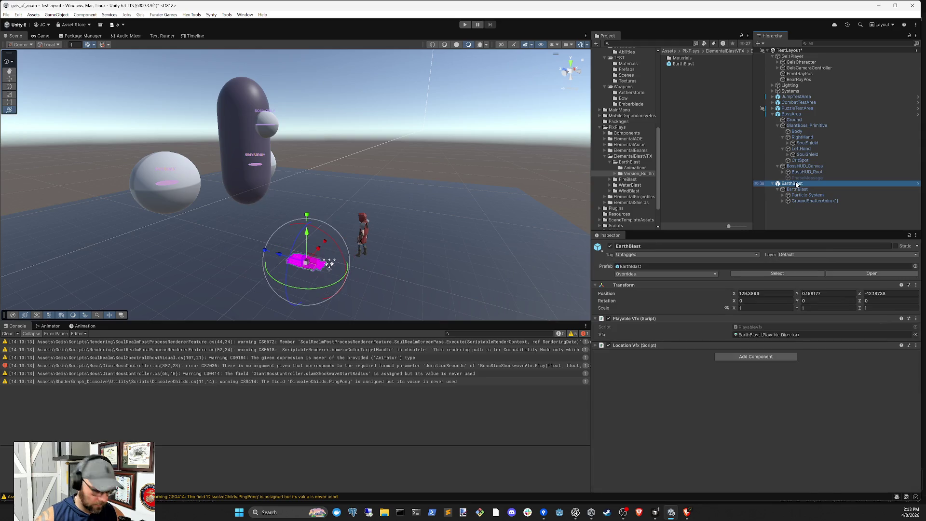
key("Delete")
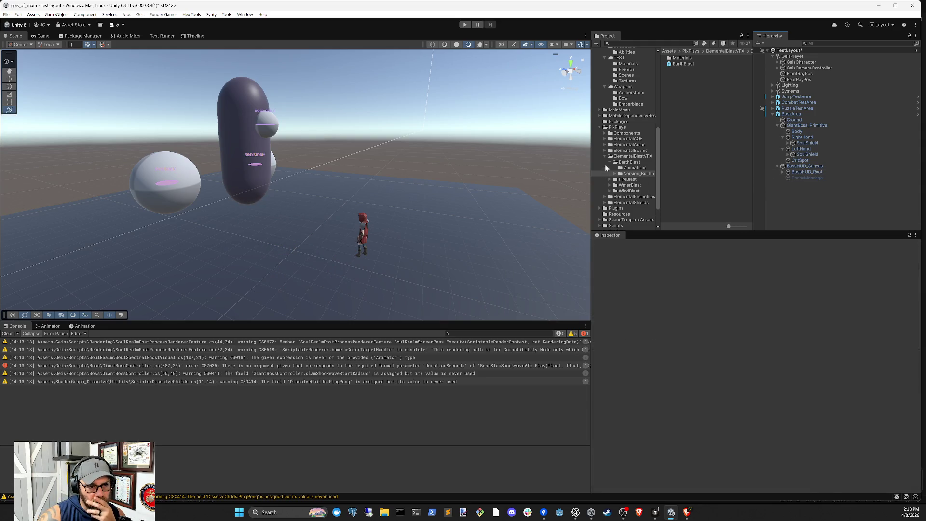
Collapse the blast folders and open ElementalShields > EarthShield > Version_BuiltIn in the Project window
left_click(610, 162)
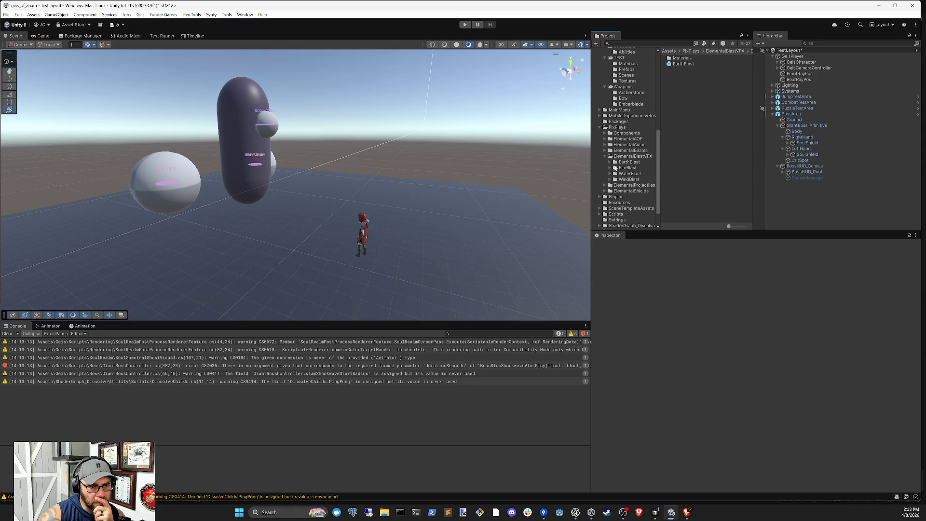
left_click(604, 156)
left_click(605, 163)
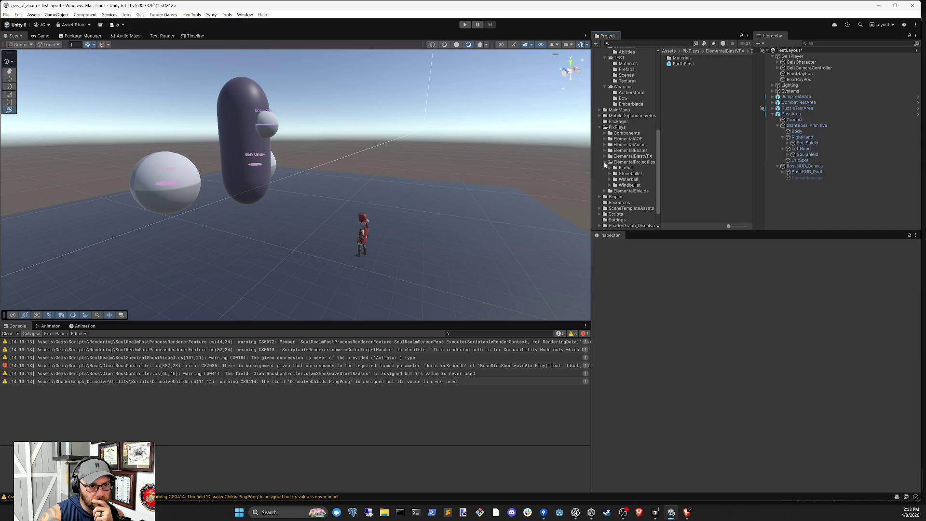
left_click(605, 191)
left_click(632, 197)
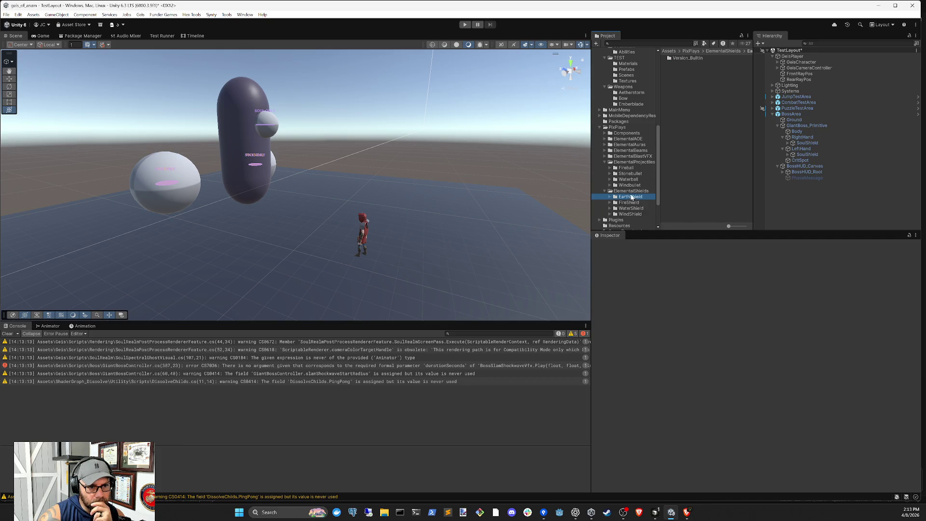
key("Right")
key("Down")
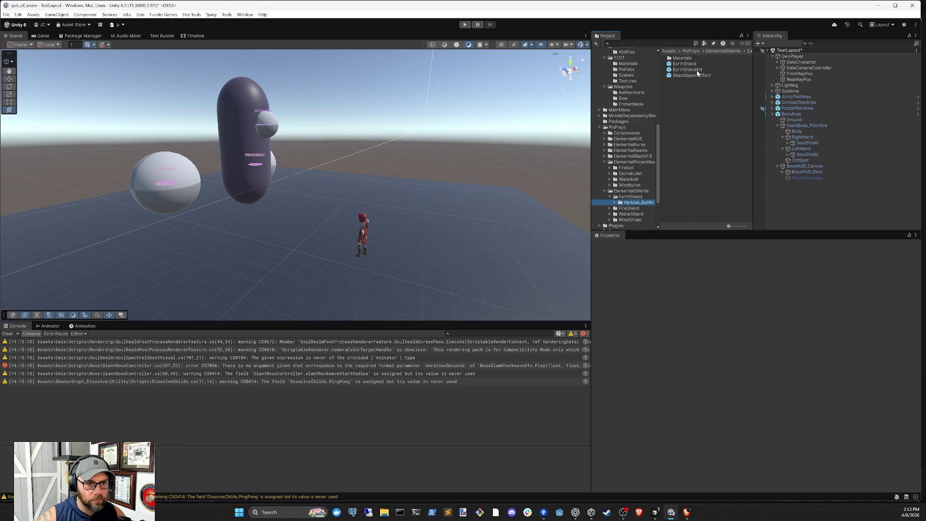
Place an EarthShield instance beside the character and expand it to show RotationInner and RotationOuter's shards
mouse_move(689, 65)
left_mouse_down()
mouse_move(327, 277)
mouse_move(328, 268)
left_mouse_up()
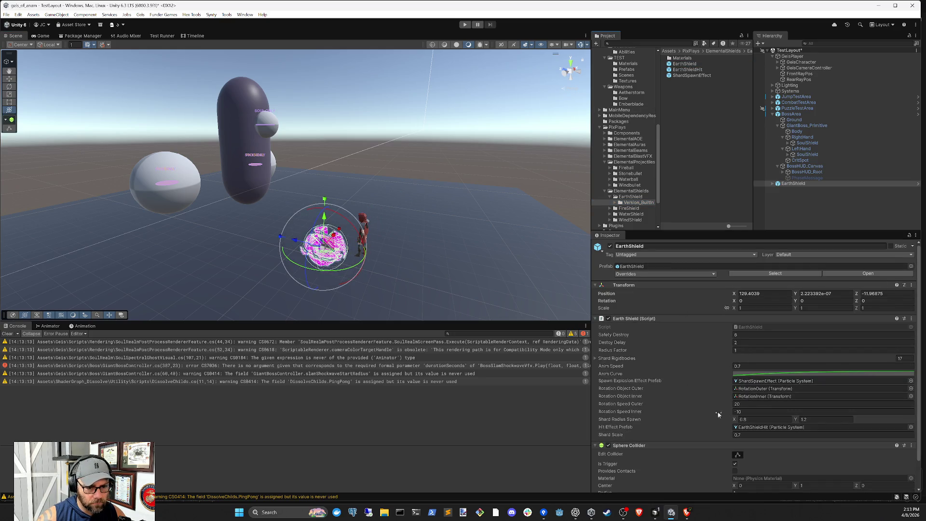
left_click(772, 183)
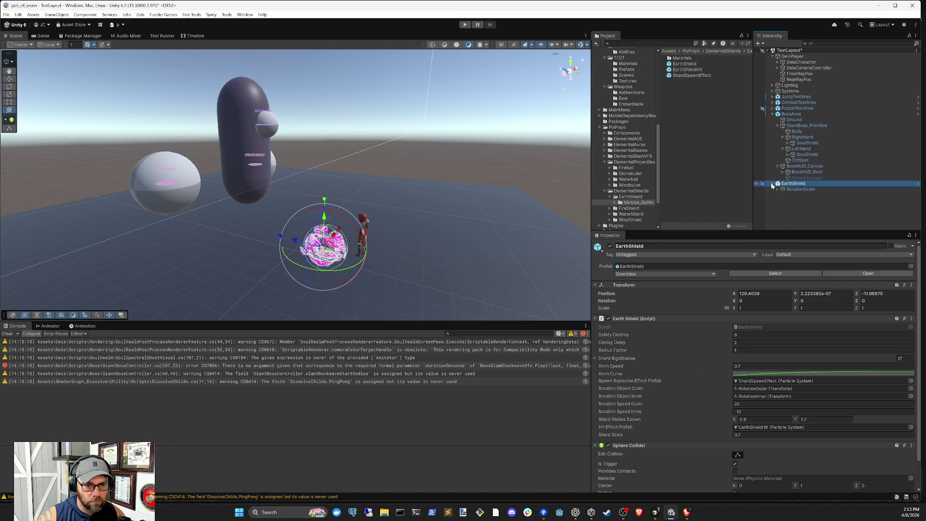
left_click(773, 184)
left_click(800, 195)
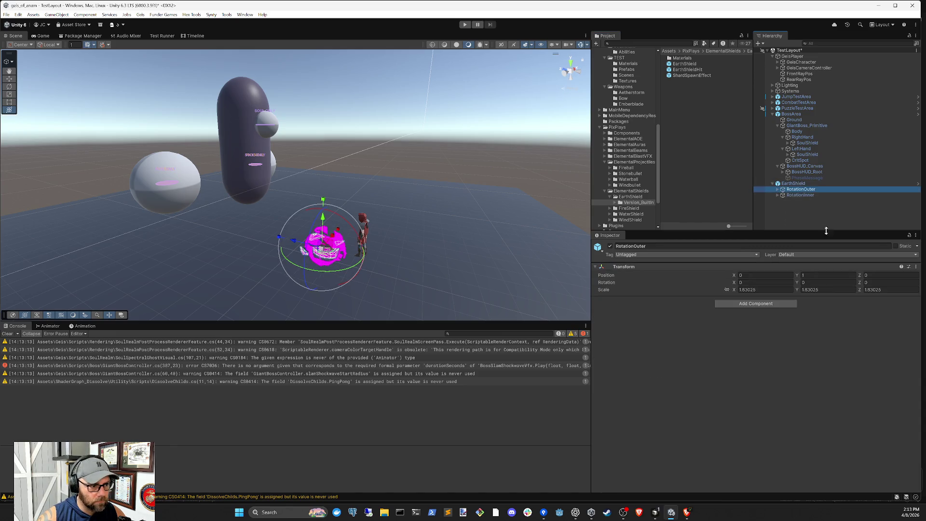
key("Up")
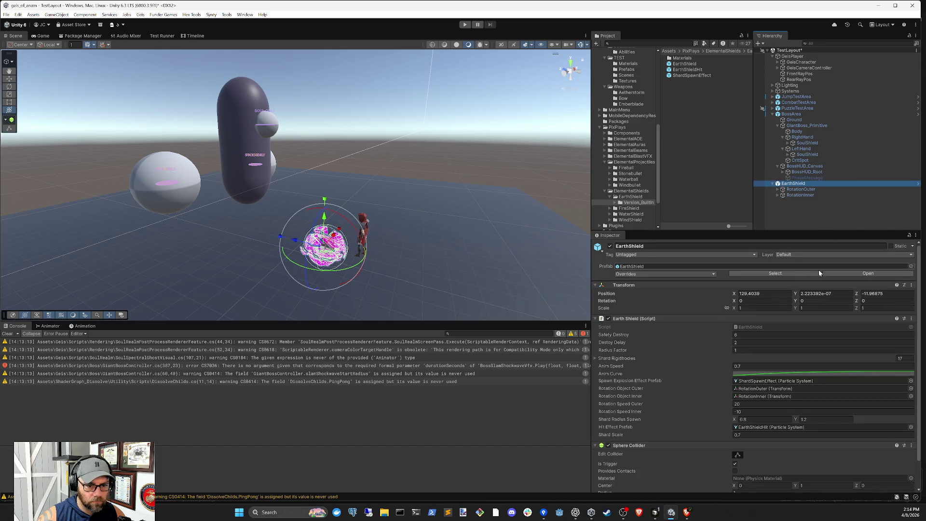
key("Right")
Select shard5 (1) and switch its OuterMat shader to Universal Render Pipeline/Particles/Simple Lit
key("Down")
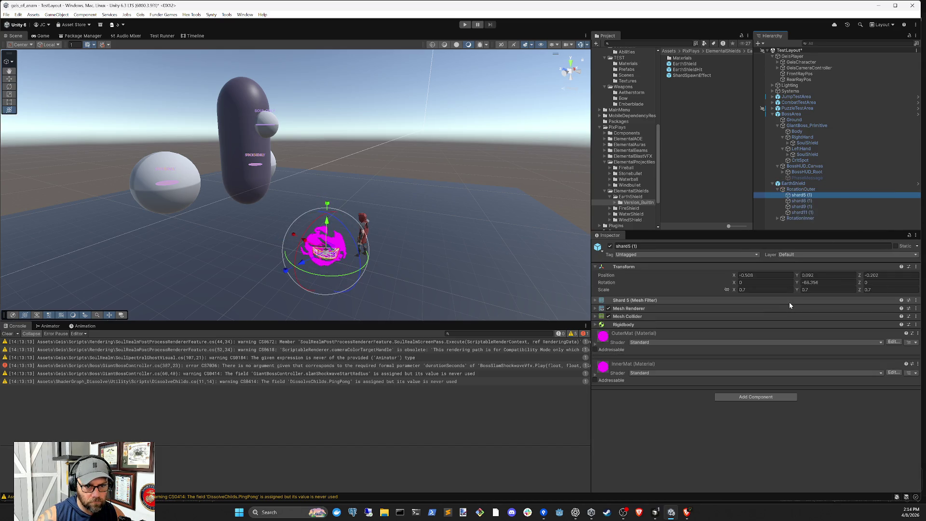
left_click(645, 343)
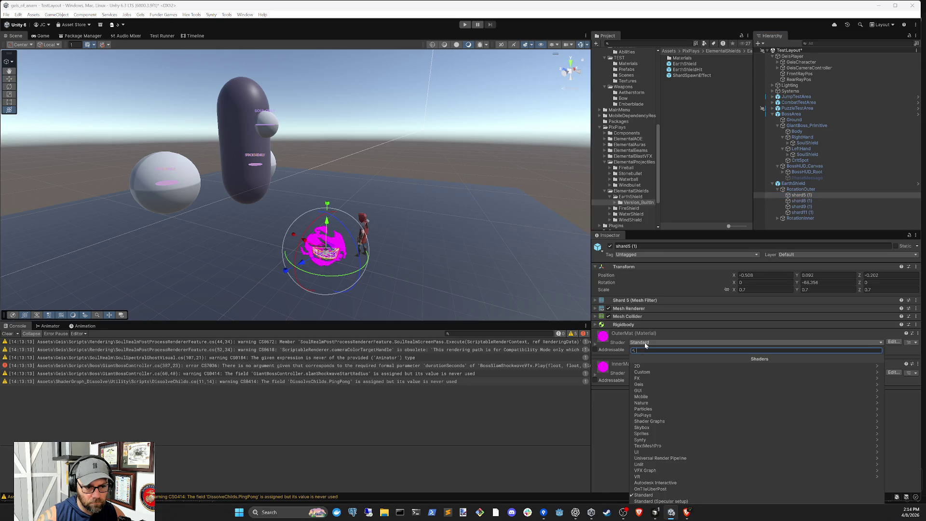
left_click(664, 497)
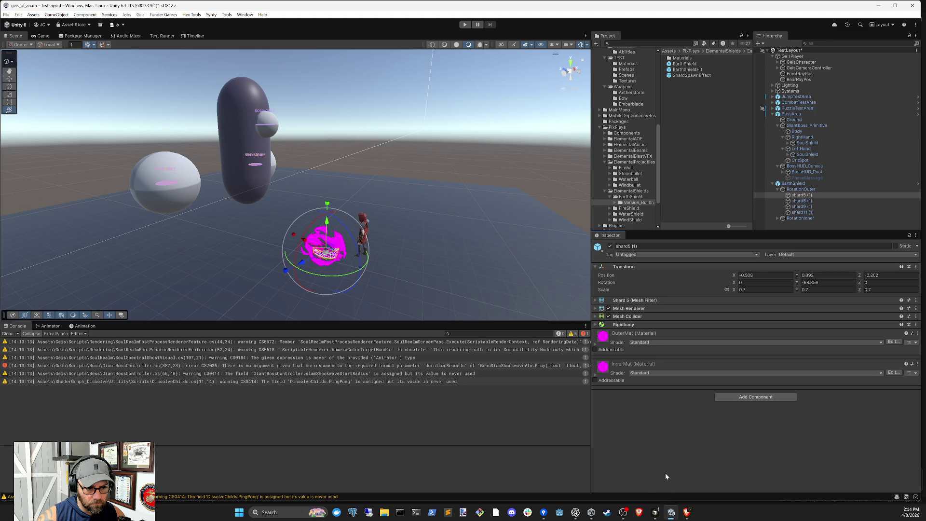
left_click(645, 343)
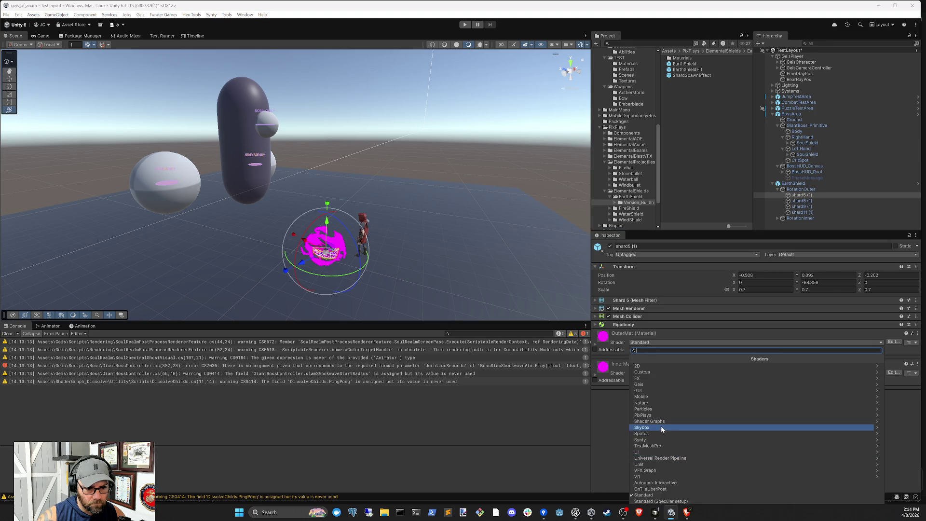
left_click(670, 458)
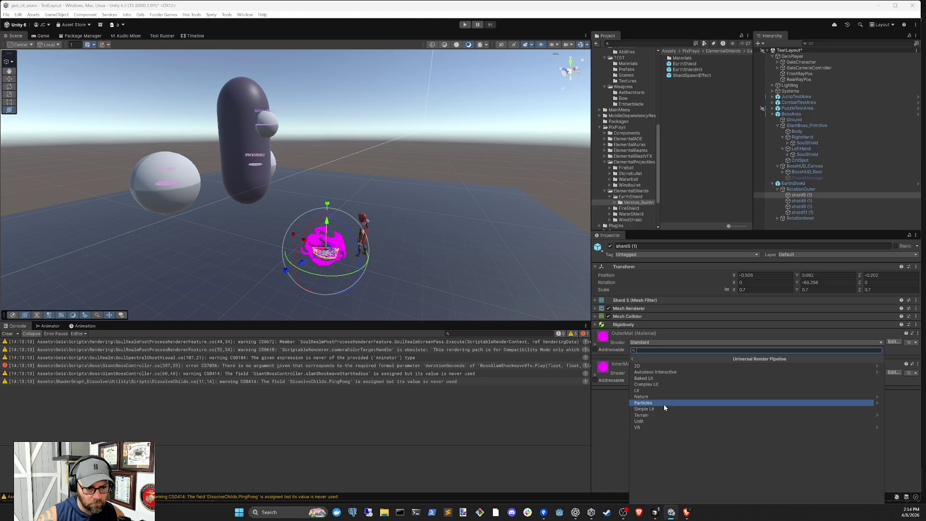
left_click(664, 404)
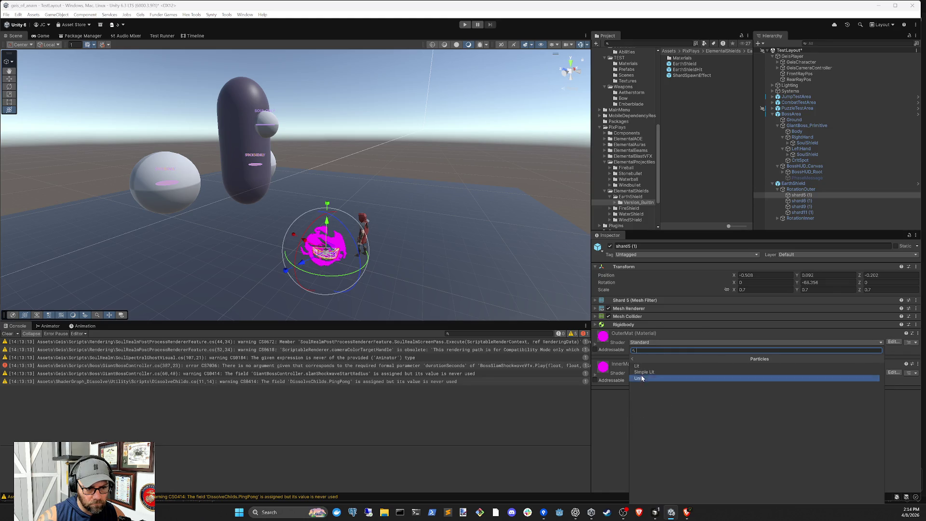
left_click(667, 372)
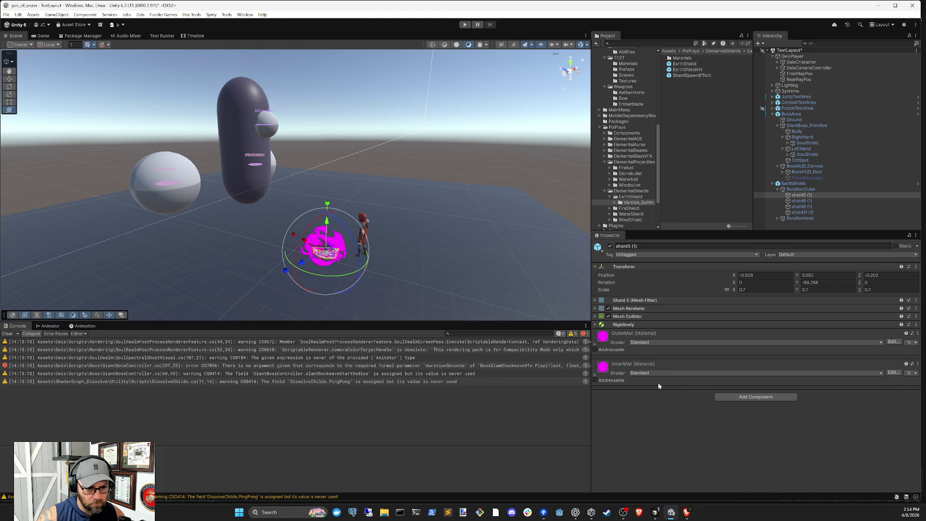
left_click(658, 372)
Set InnerMat to URP Particles Simple Lit, then undo so both materials revert to Standard
left_click(617, 393)
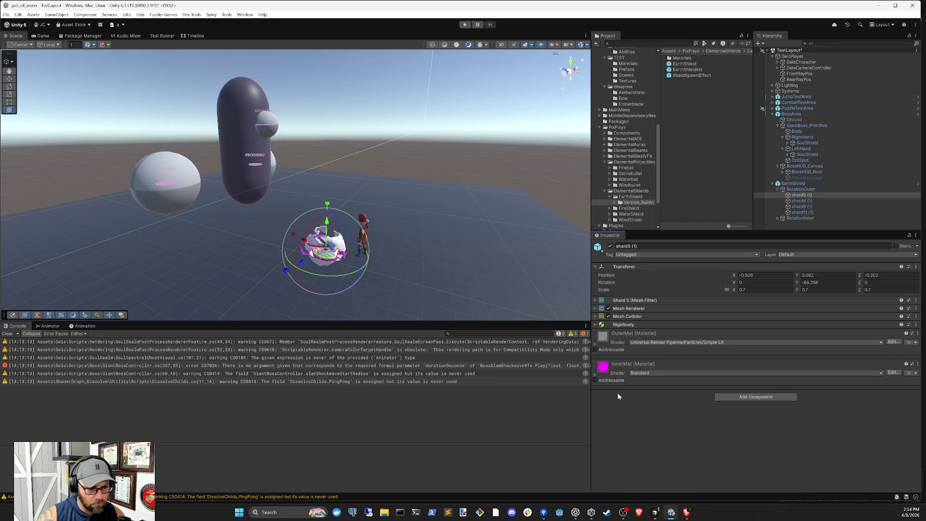
left_click(653, 372)
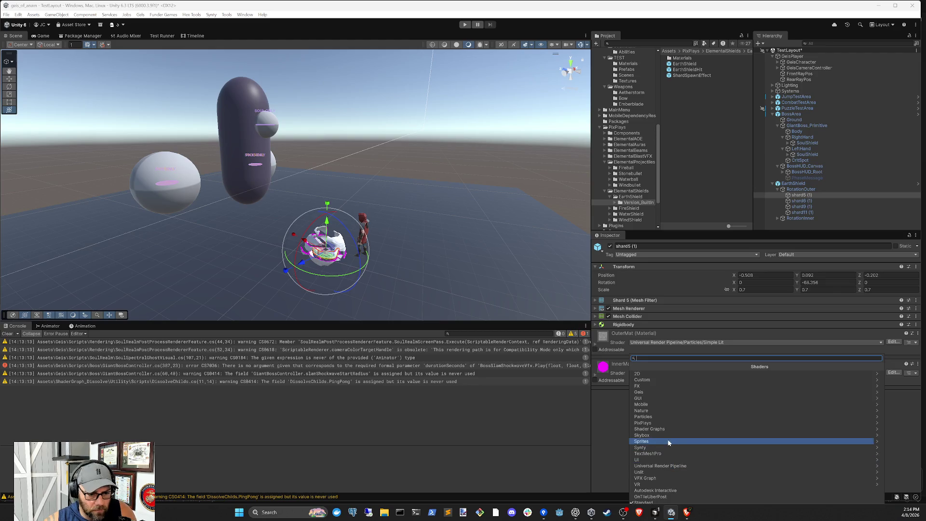
left_click(660, 429)
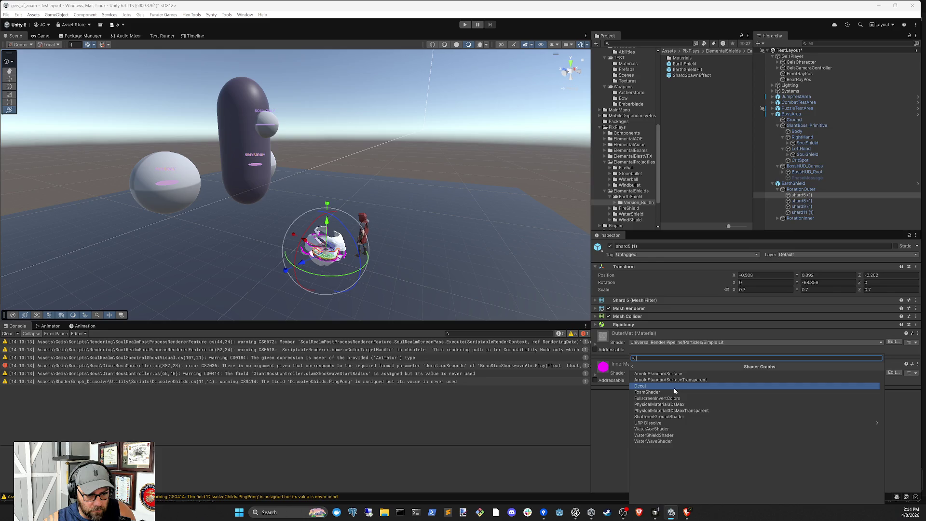
left_click(632, 366)
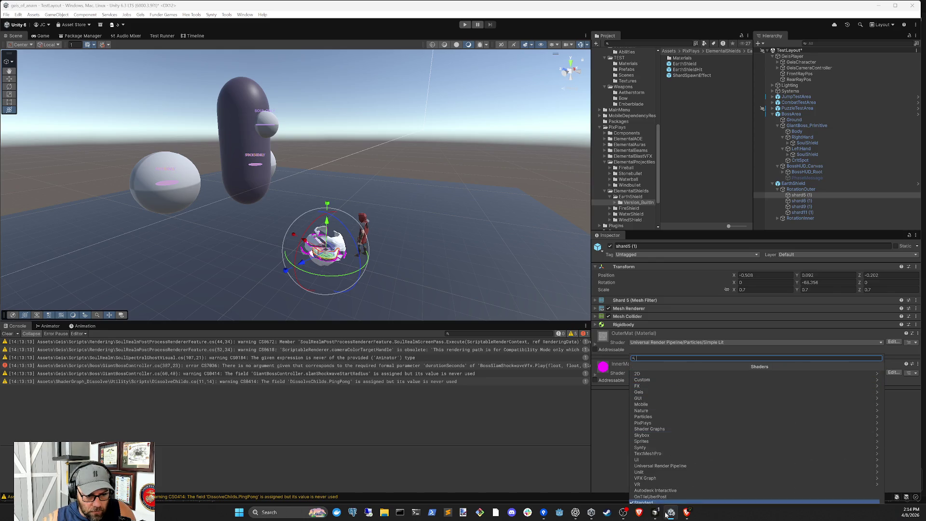
left_click(673, 465)
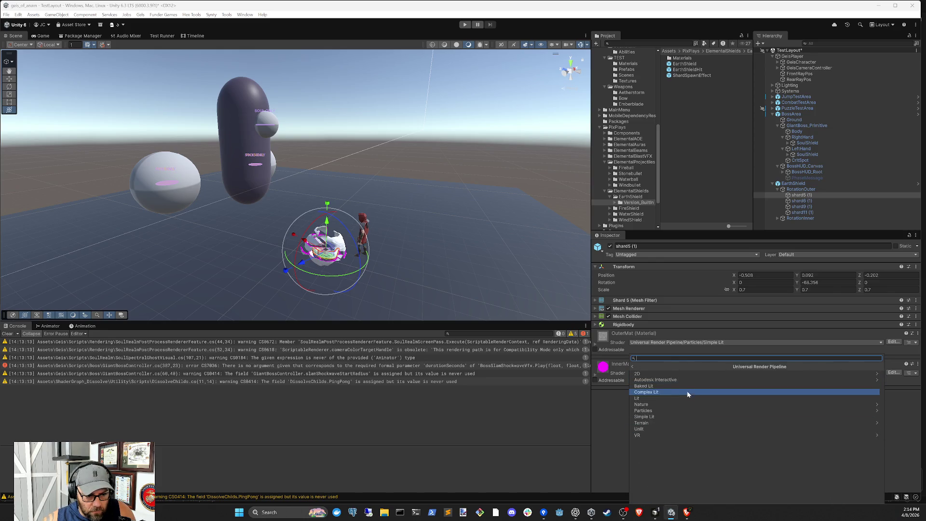
left_click(656, 411)
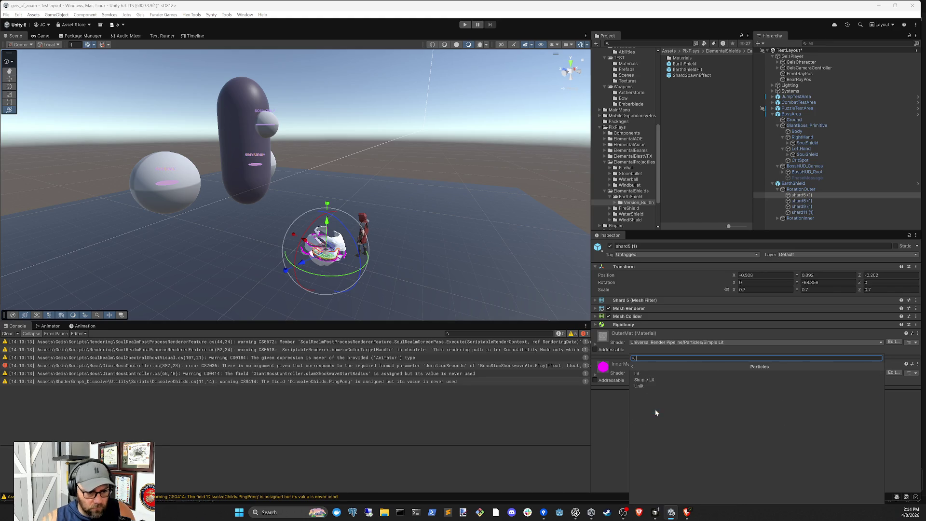
left_click(649, 380)
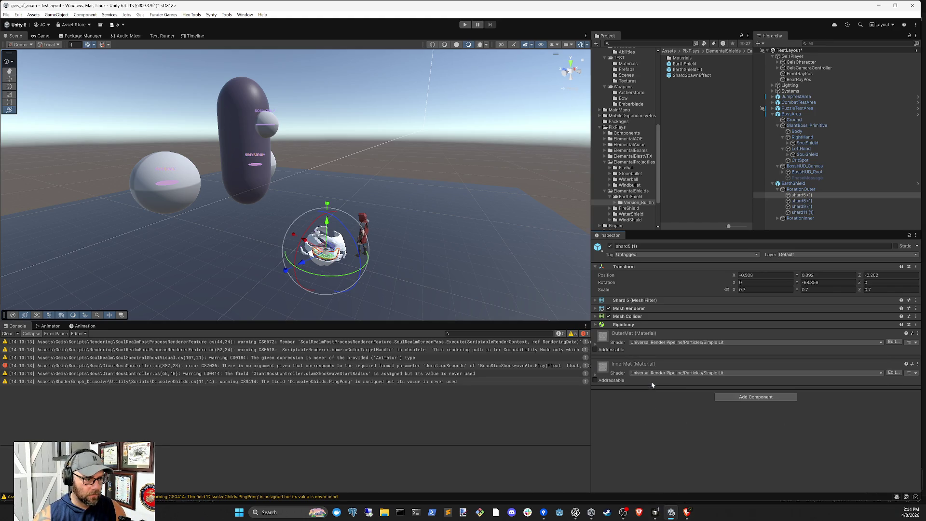
key("ctrl+z")
key("ctrl+z")
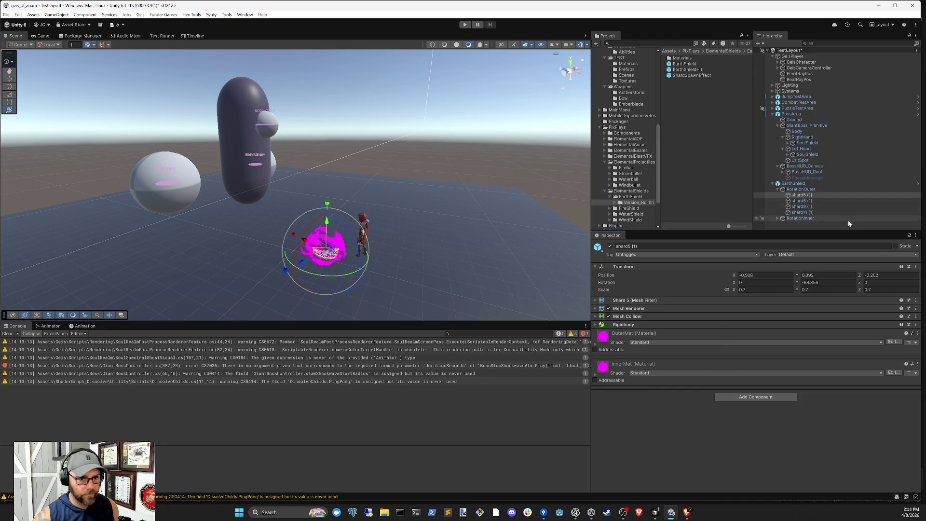
Stop the play test, review the giant boss's controller script, and clear the Console
key("ctrl+z")
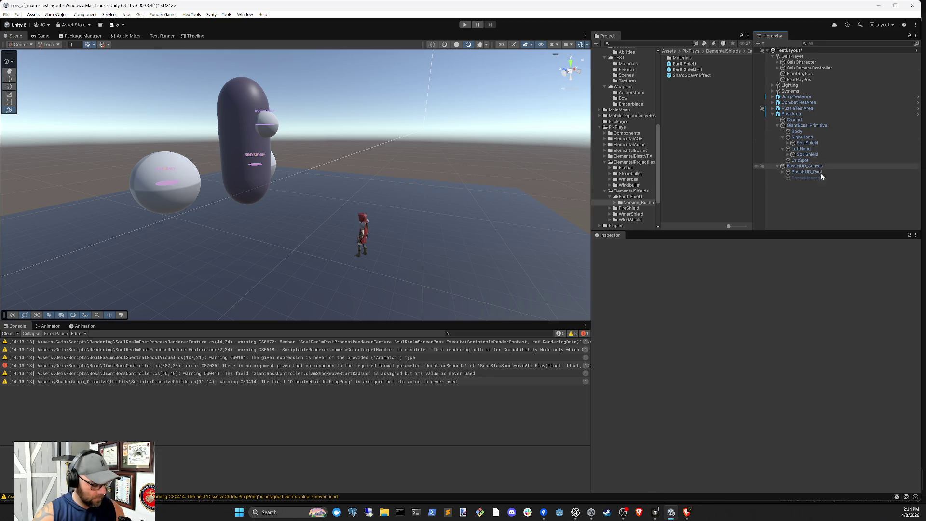
left_click(805, 125)
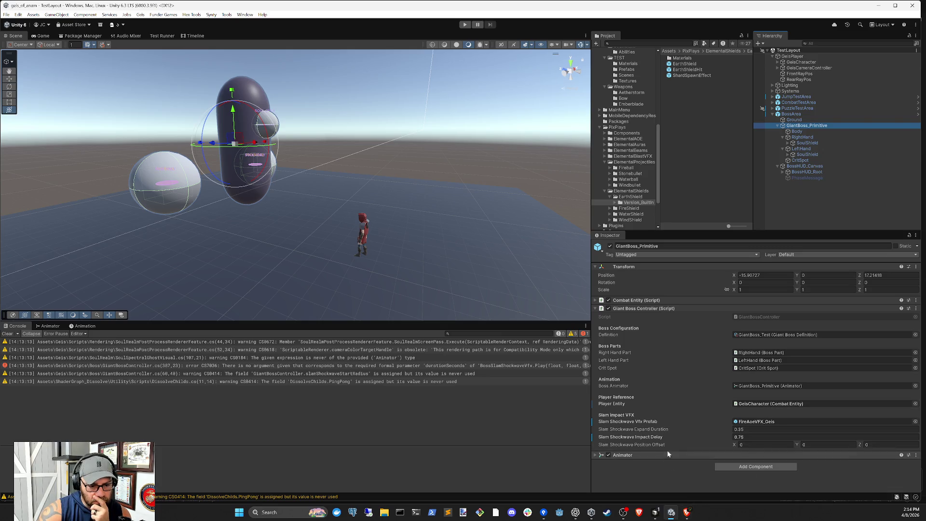
left_click(655, 512)
left_click(671, 512)
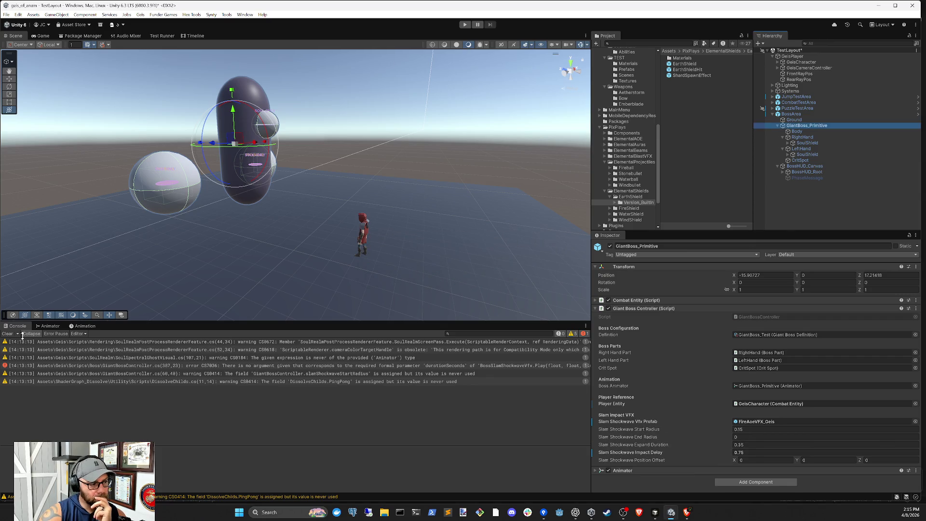
left_click(6, 334)
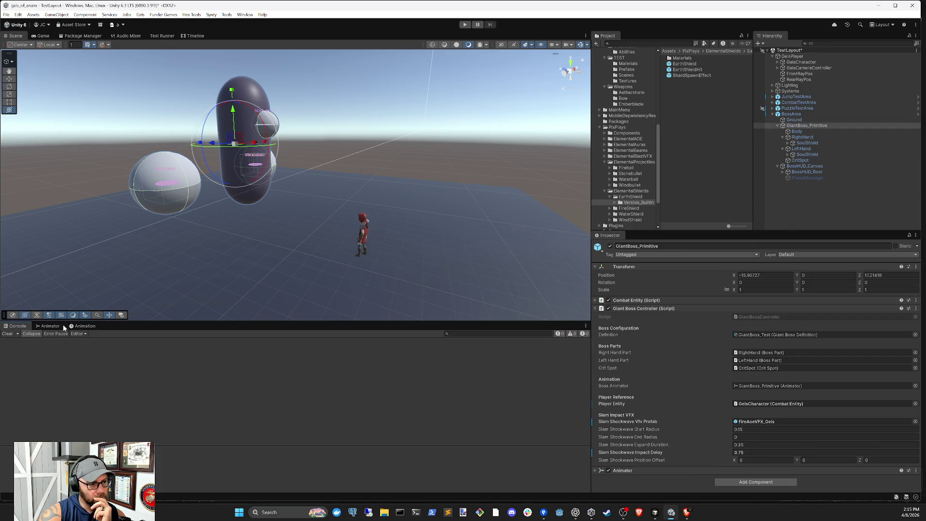
Start a play test and edit the Slam Shockwave Start Radius, moving on to End Radius
left_click(465, 25)
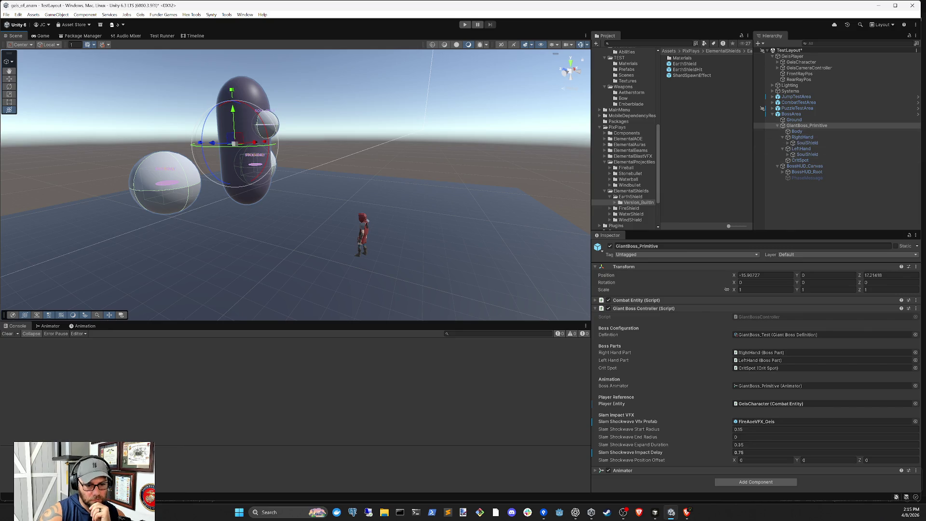
left_click(752, 428)
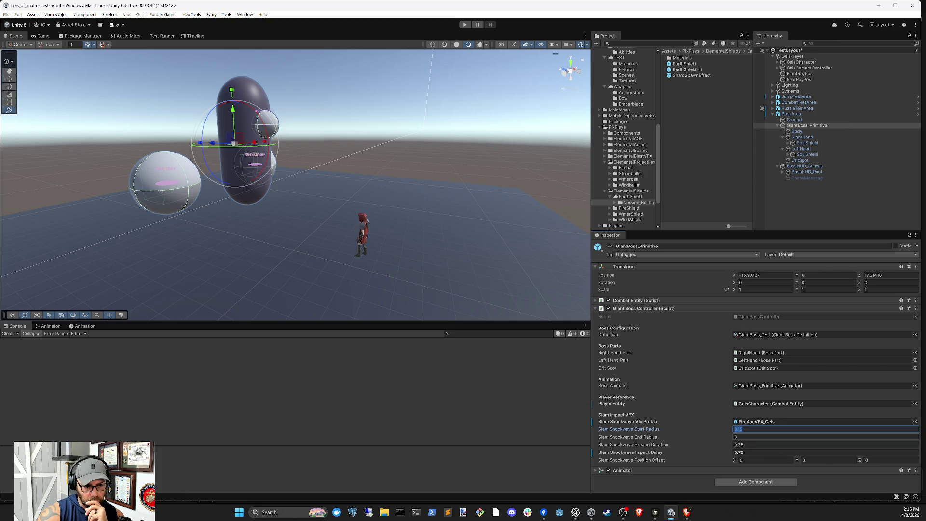
key("Tab")
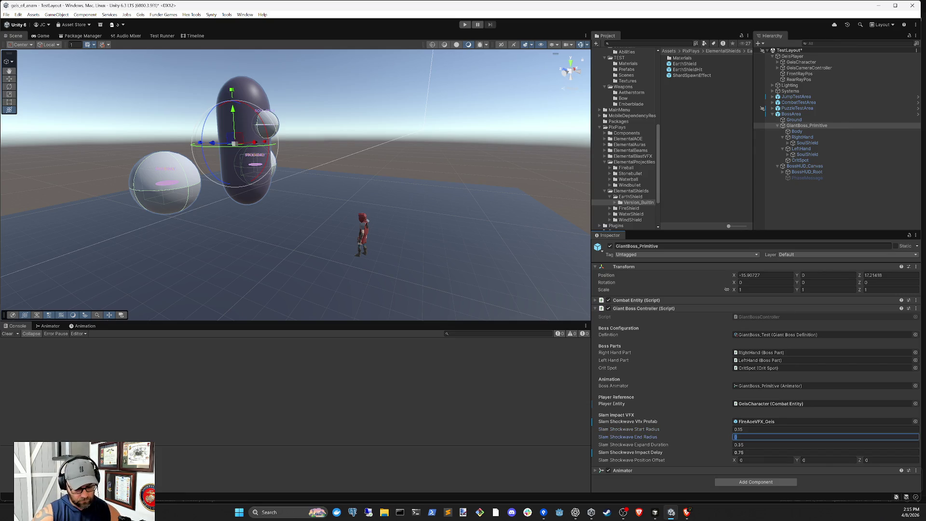
type(".5")
Deselect the boss, enter Play mode, and run the character toward the boss with A and W
left_click(799, 208)
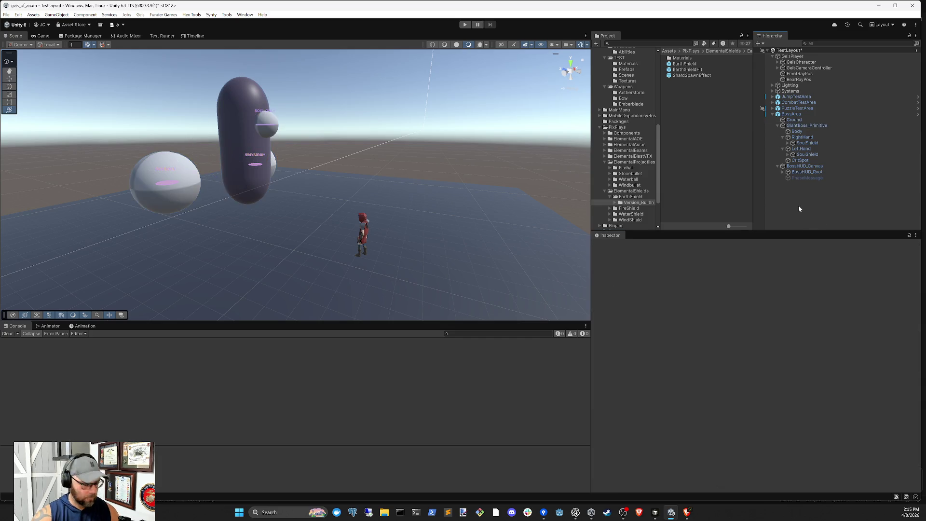
left_click(465, 25)
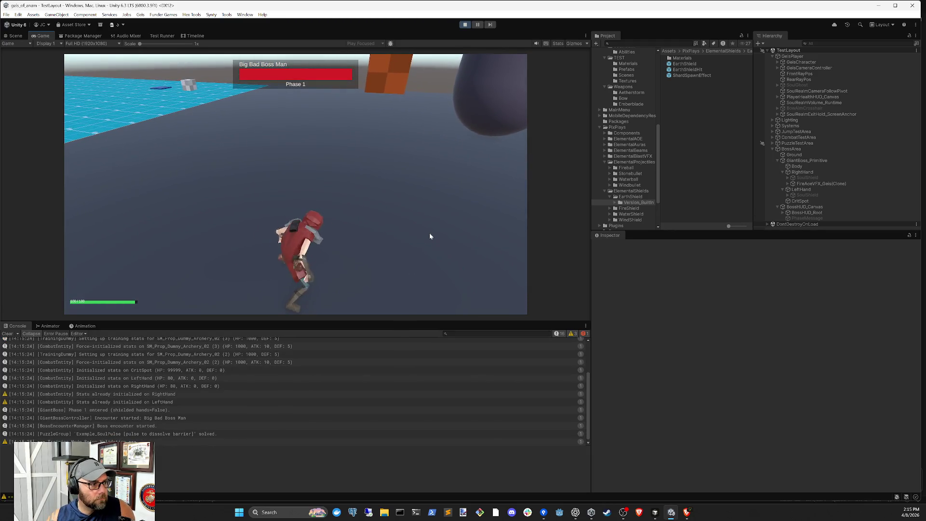
key("a")
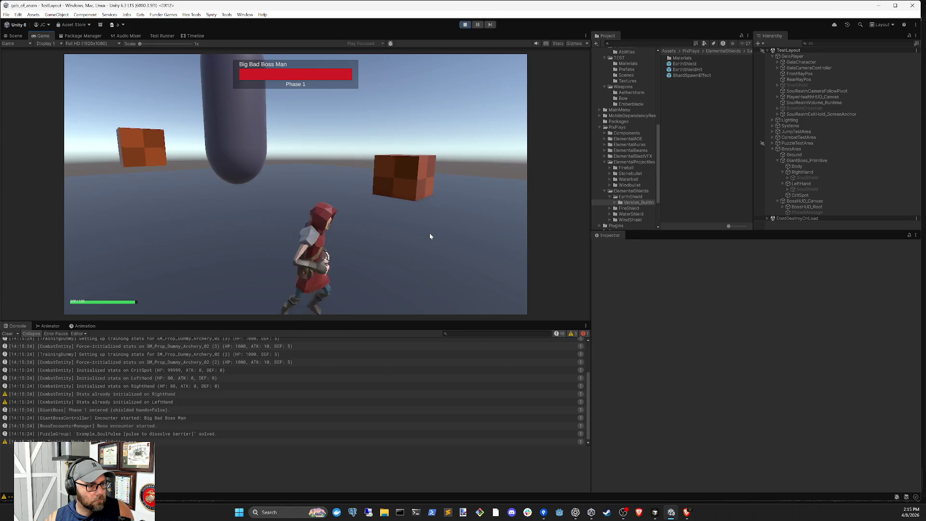
key("w")
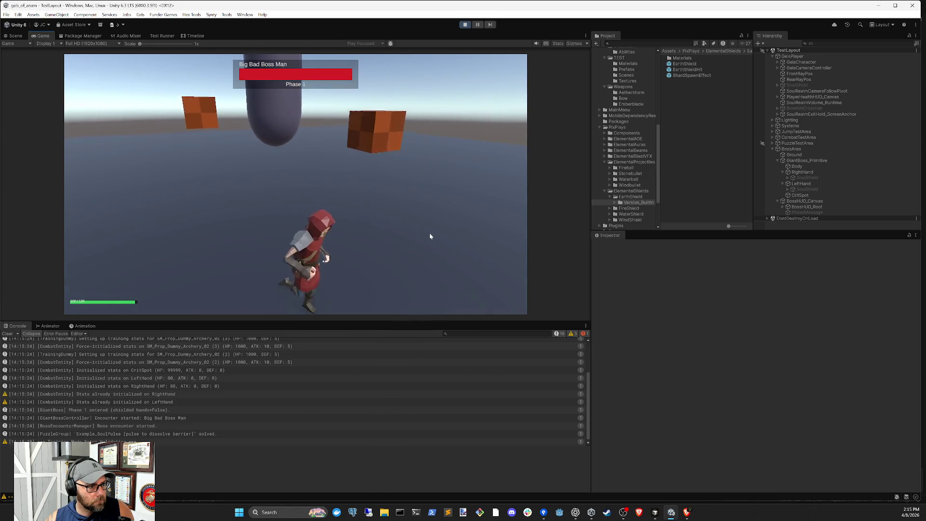
key("w")
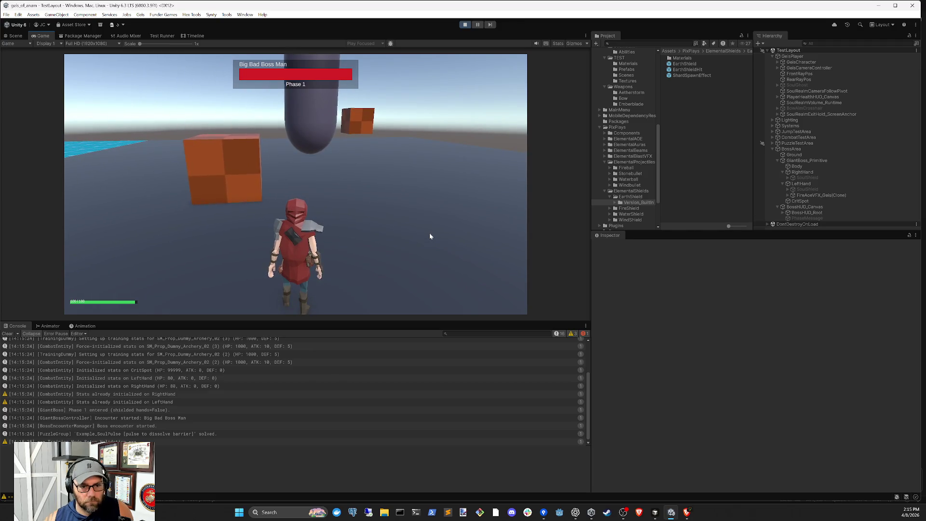
Select the giant boss mid-test and set Slam Shockwave Start Radius 0.5 and End Radius 1
left_click(808, 161)
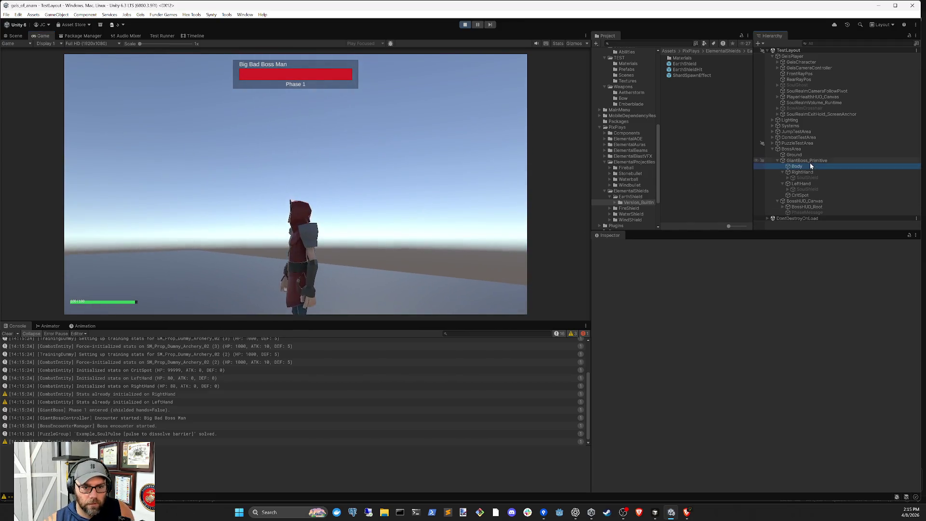
scroll(756, 453, "down", 1)
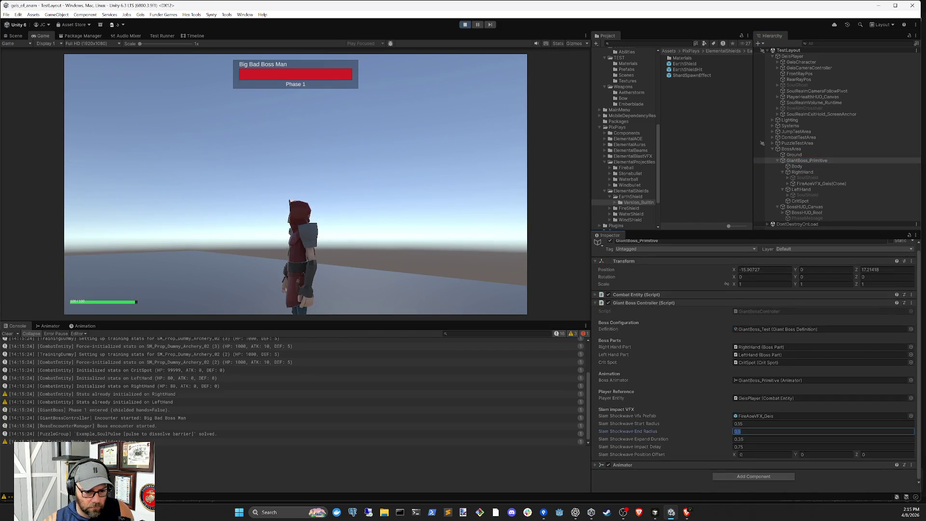
left_click(741, 423)
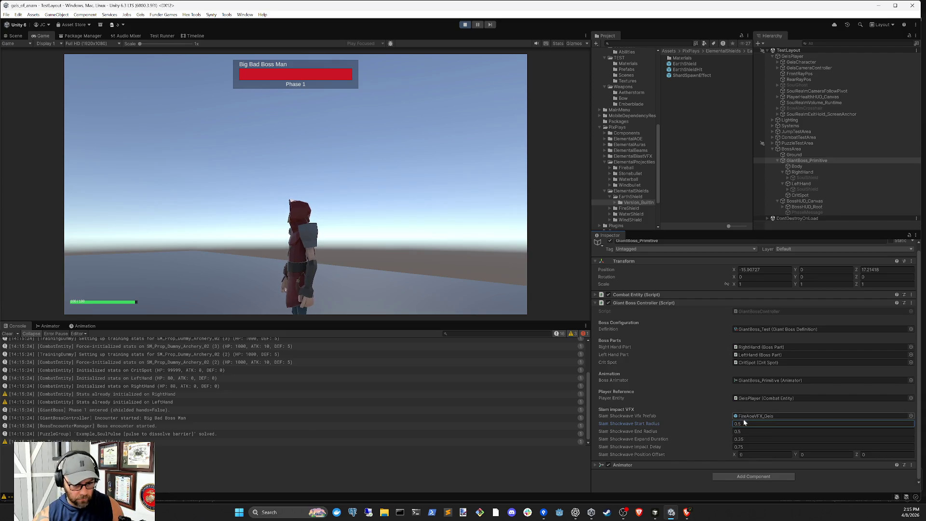
key("Tab")
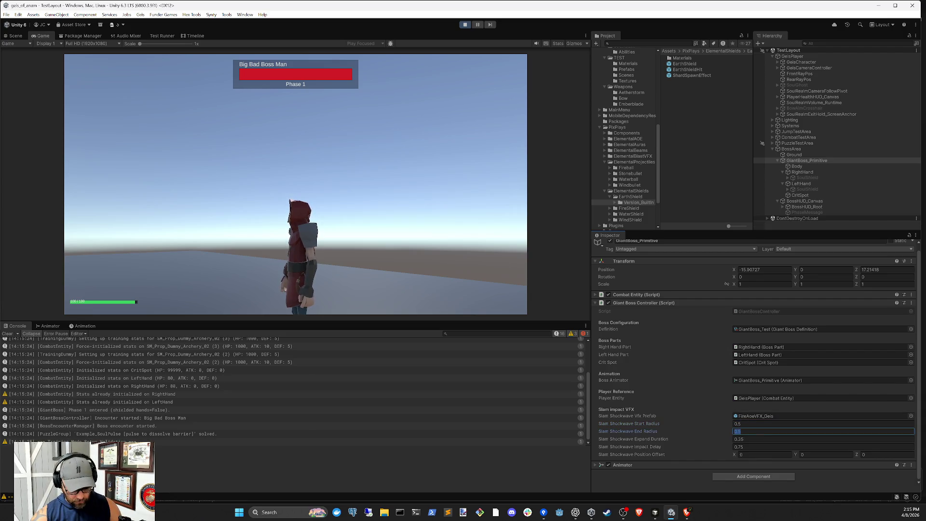
left_click(204, 301)
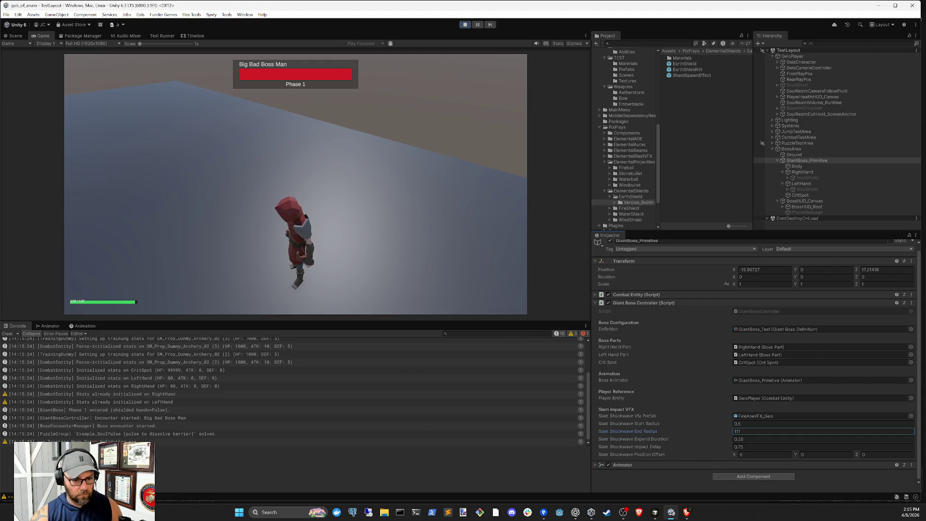
left_click(289, 176)
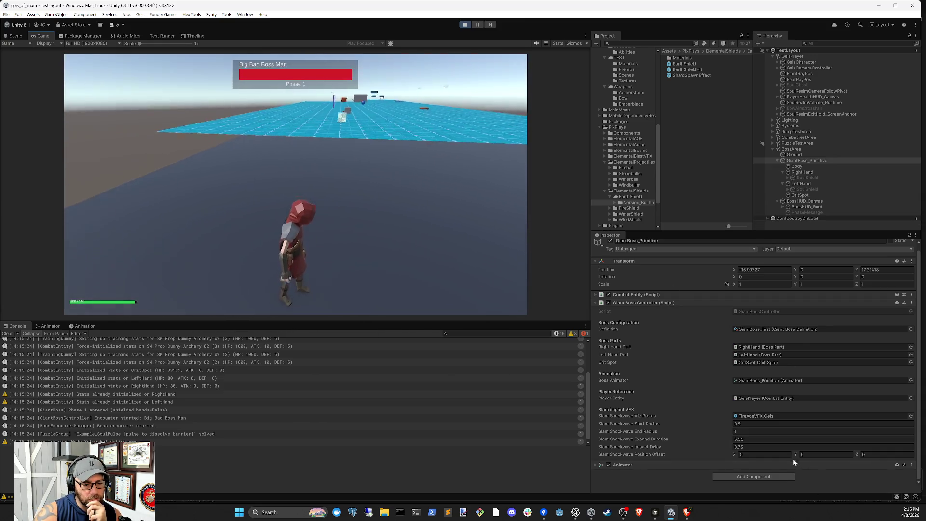
Try Slam Shockwave Position Offset Y values of -0.25 and -0.3, watching the slam each time
left_click_drag(795, 454, 798, 456)
type("-2.5")
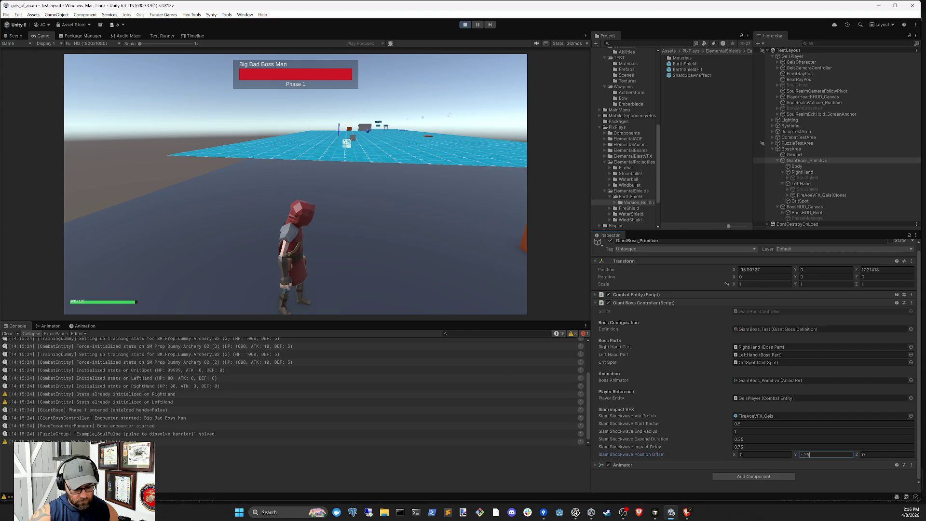
type("-0.25")
key("Return")
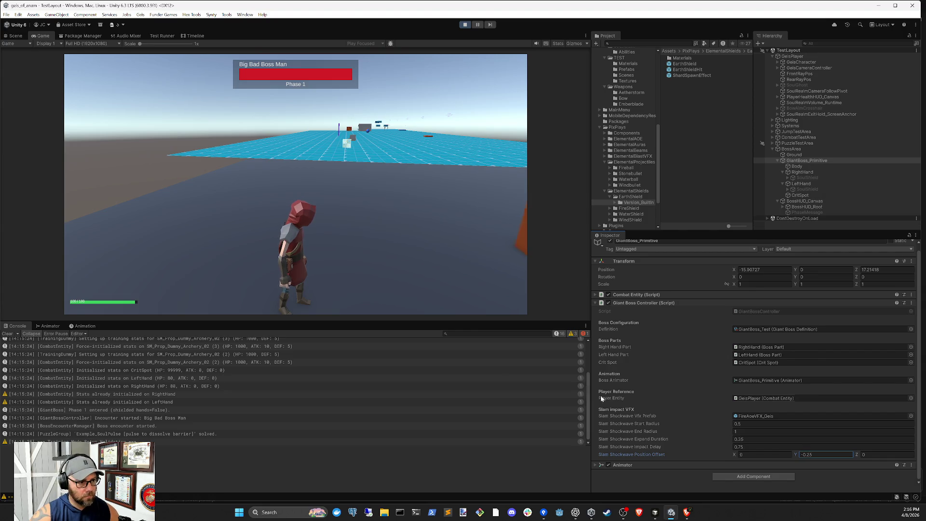
left_click(458, 204)
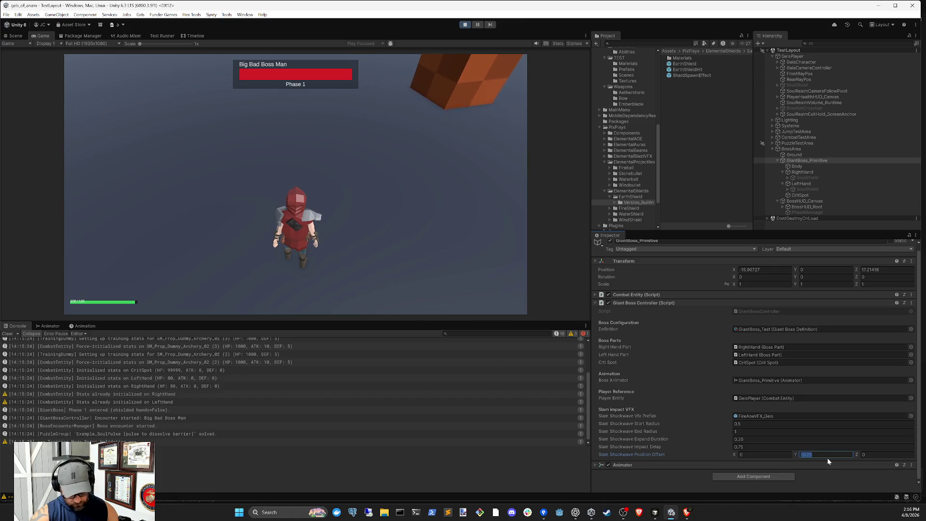
type("-0.3")
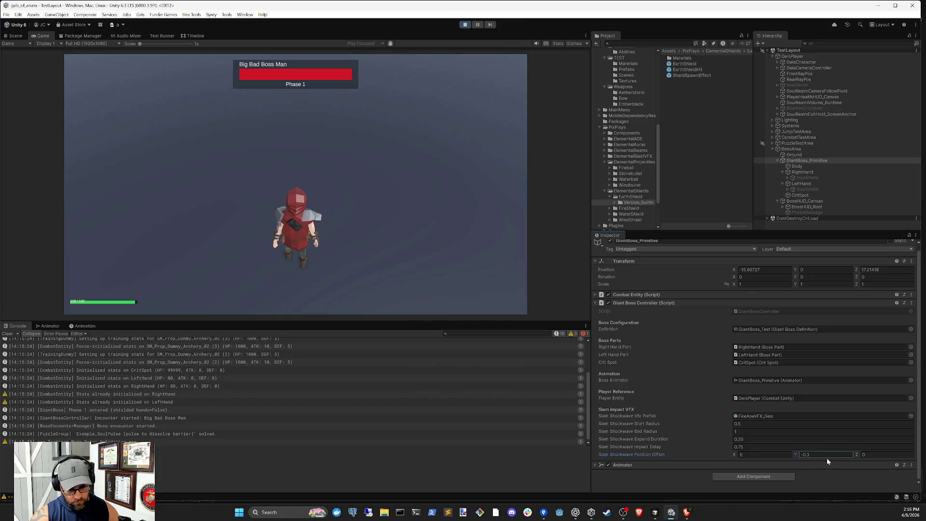
left_click(508, 200)
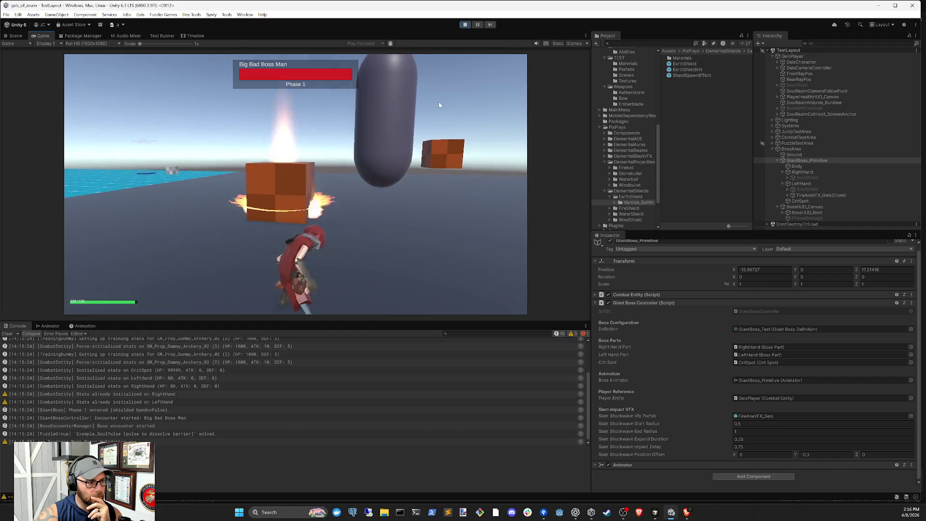
Try Position Offset Y values of -0.35 and -0.4, then stop the play test
left_click(820, 454)
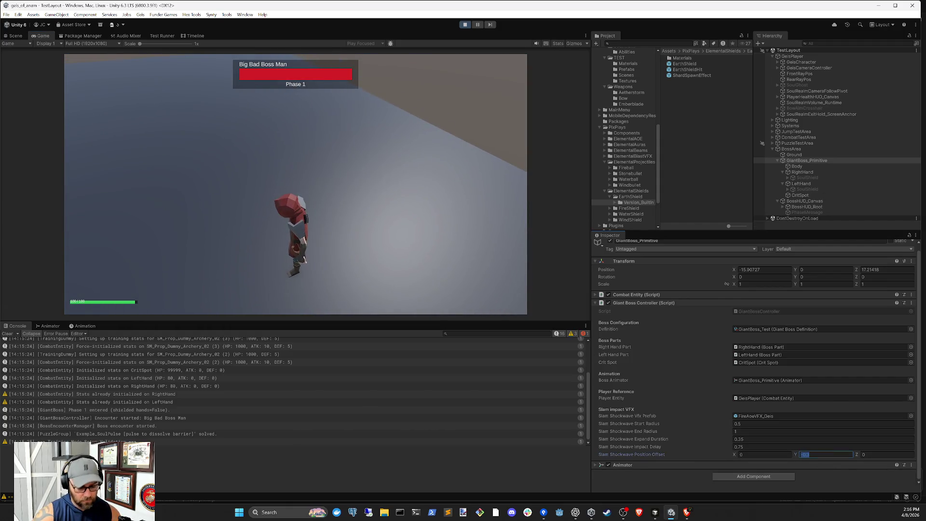
left_click(383, 214)
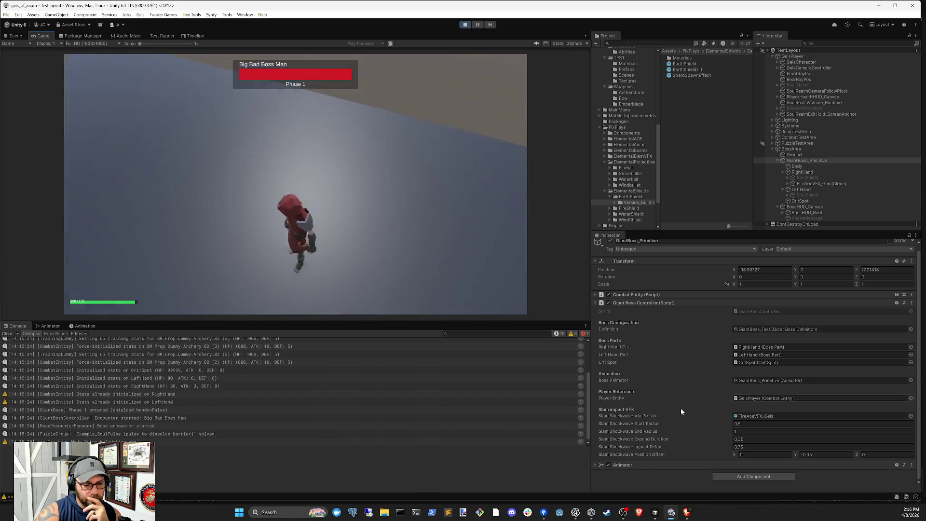
left_click(825, 454)
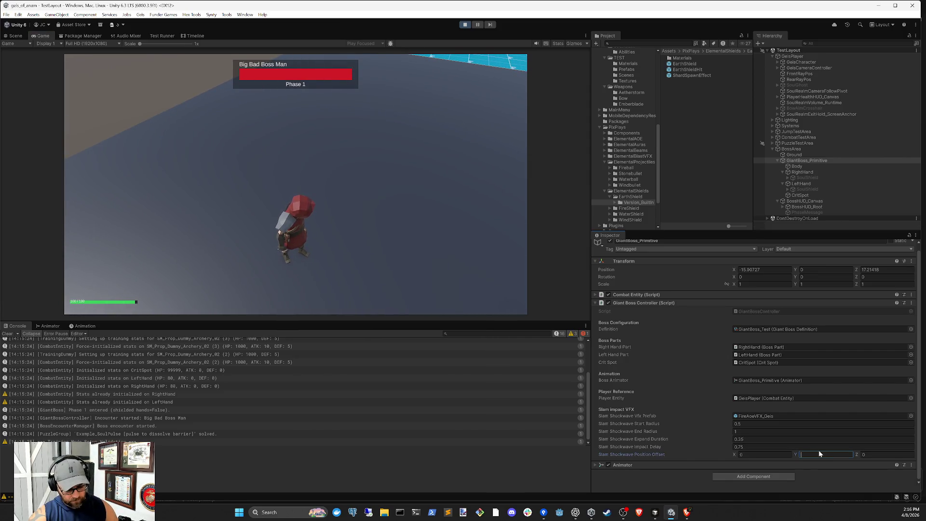
type("-0.4")
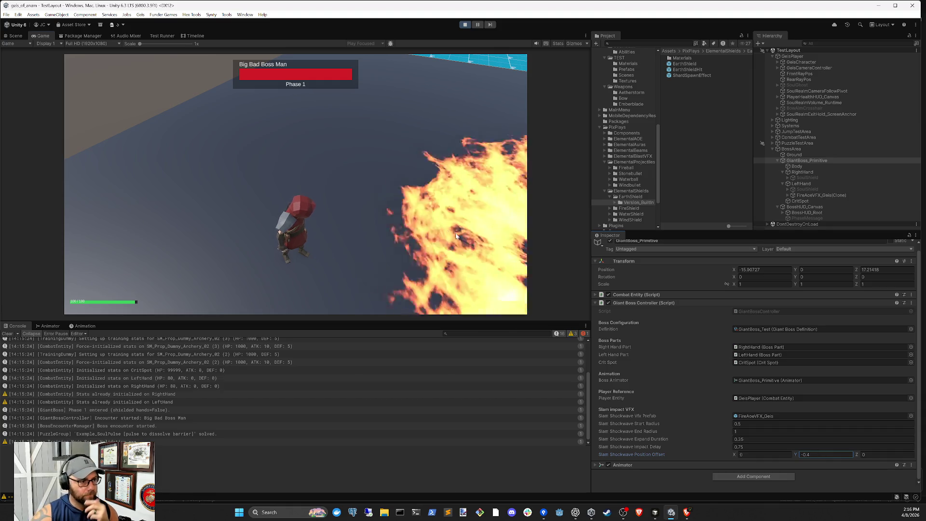
left_click(459, 276)
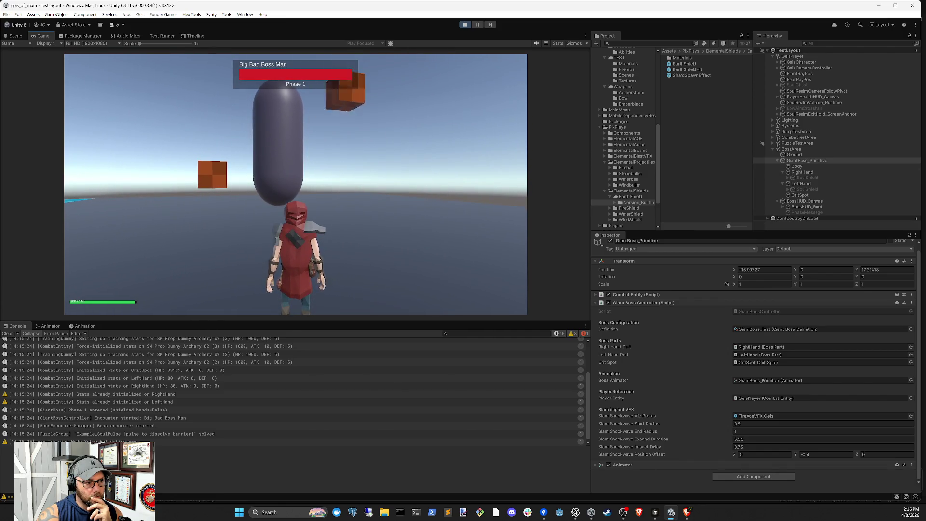
left_click(826, 454)
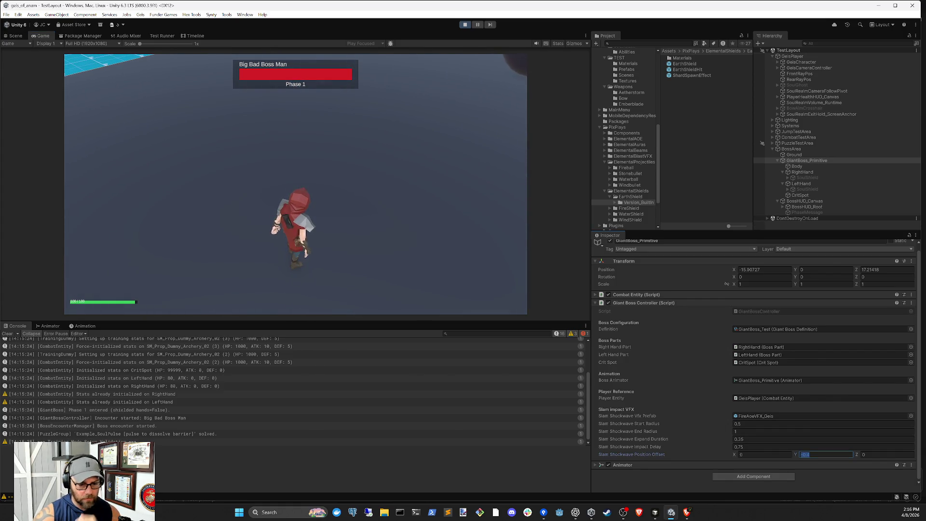
left_click(466, 24)
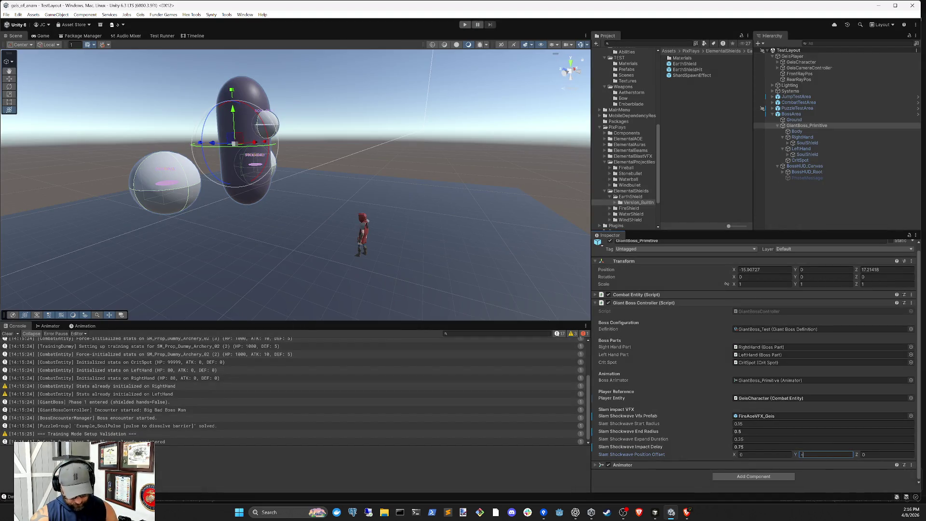
type(".4")
type("-0.4")
Commit Position Offset Y -0.4 in edit mode, deselect the boss, and start playing again
key("Return")
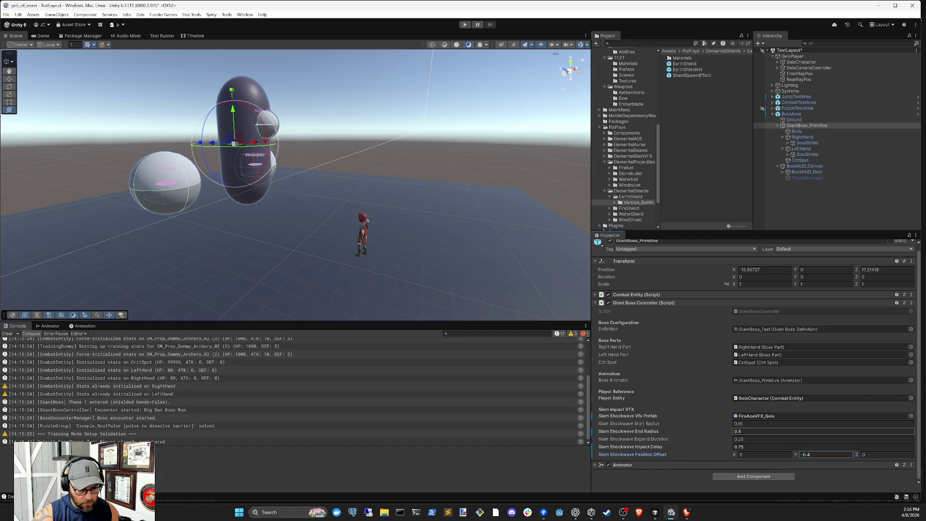
left_click(790, 201)
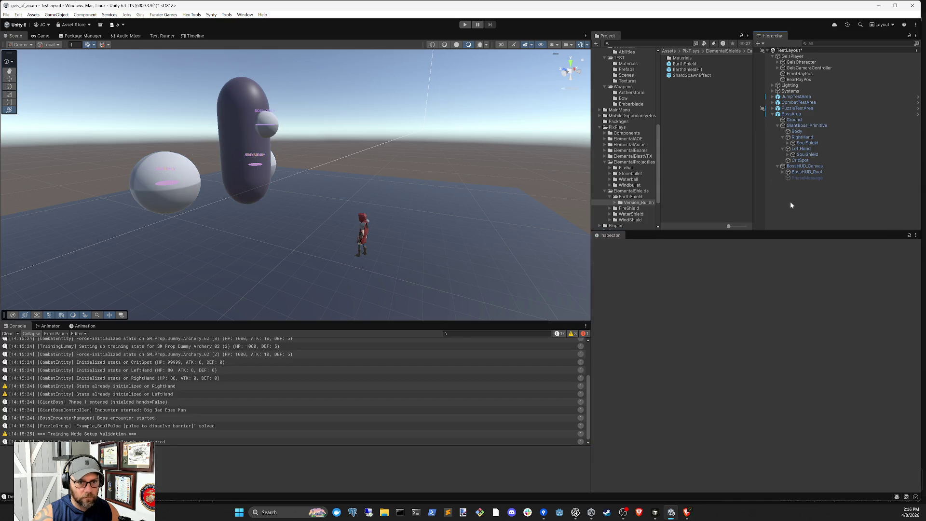
left_click(465, 25)
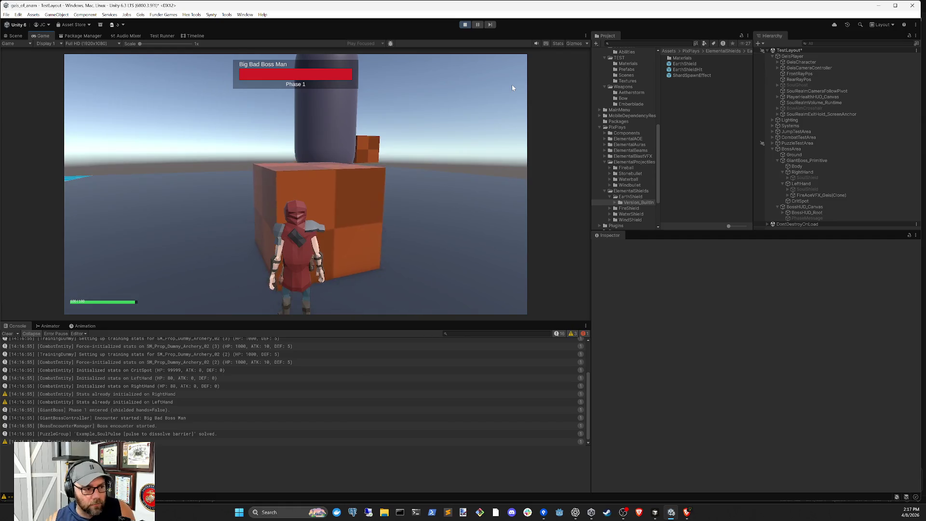
Run the player past and around the boss with D and W, then select GiantBoss_Primitive
key("d")
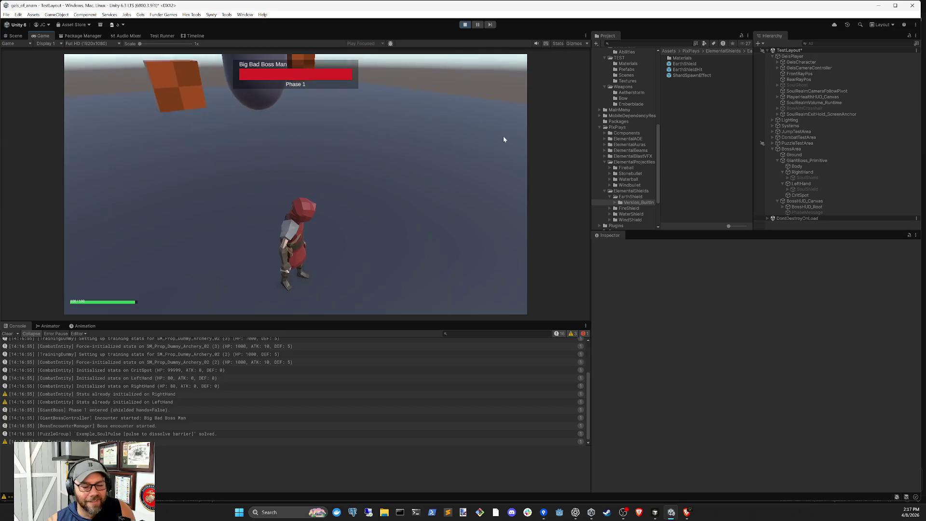
key("w")
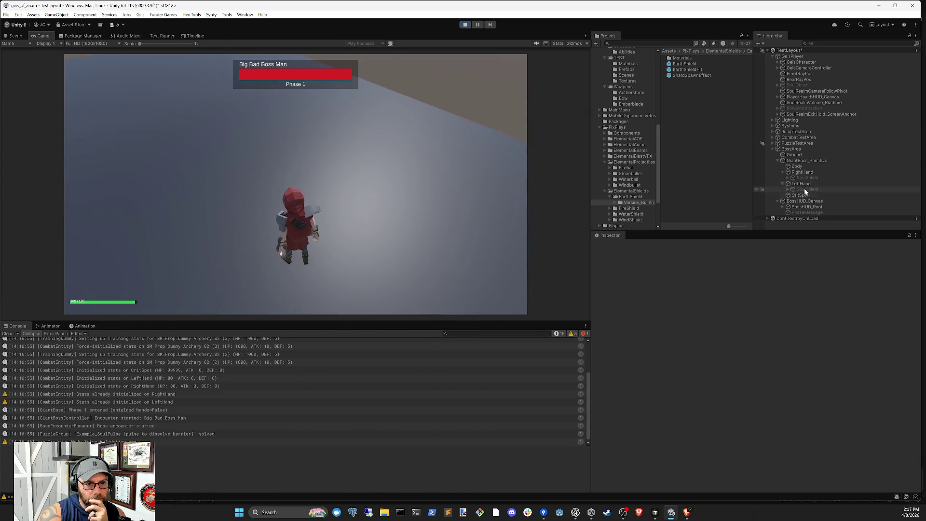
left_click(805, 161)
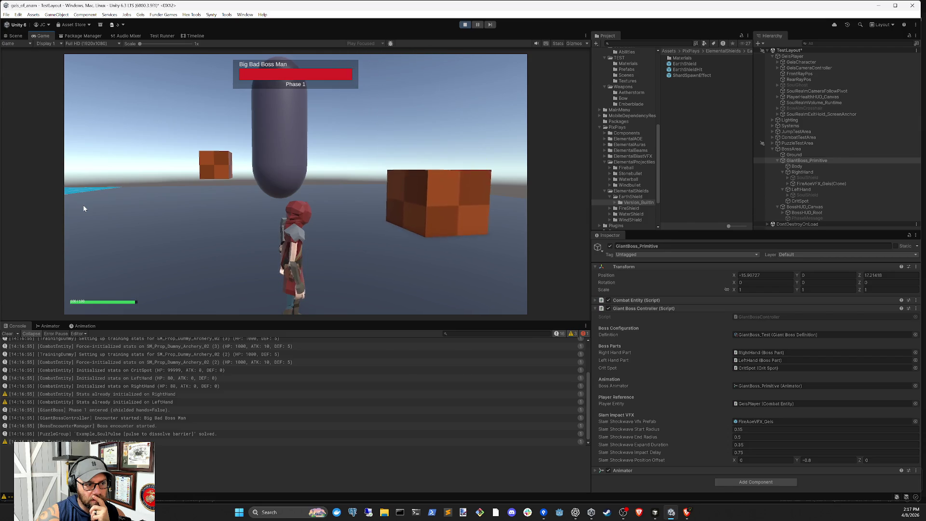
Test deeper Position Offset Y values during play, ending at -0.5
left_click(820, 459)
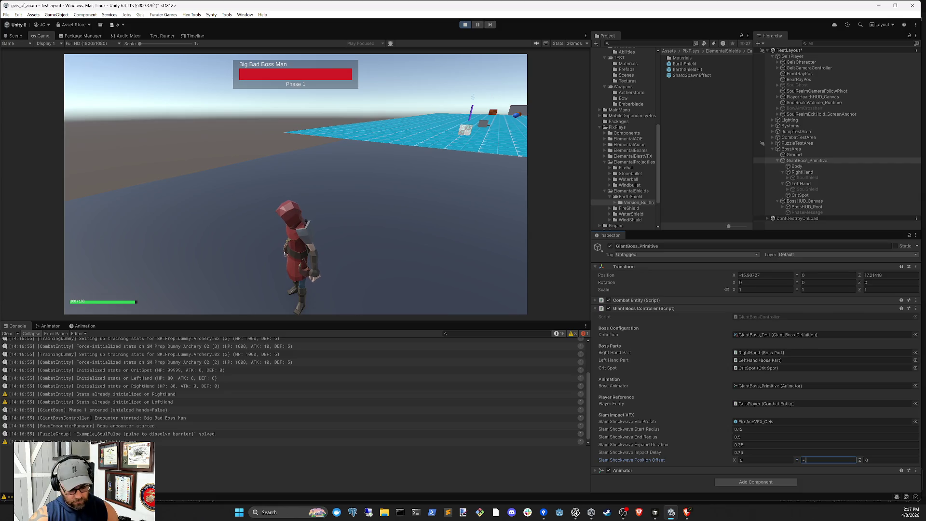
type("0.6")
left_click(453, 217)
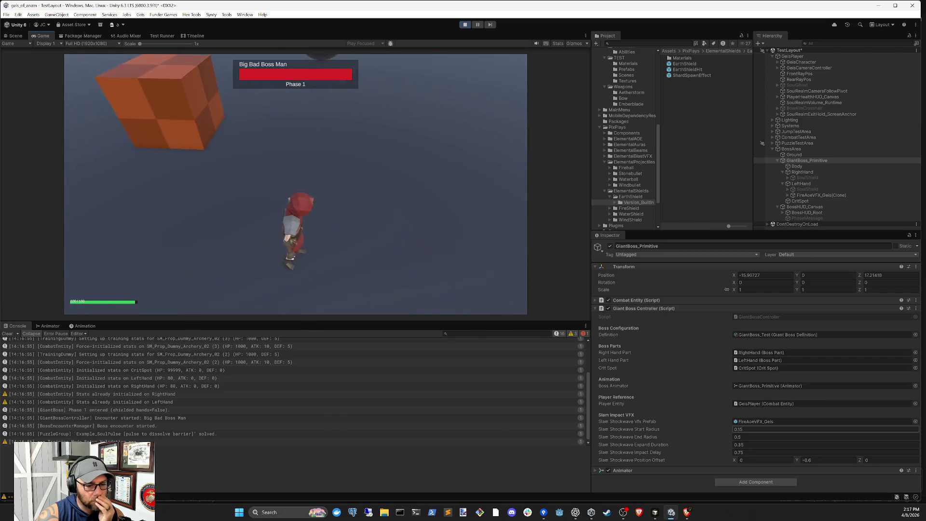
left_click(820, 459)
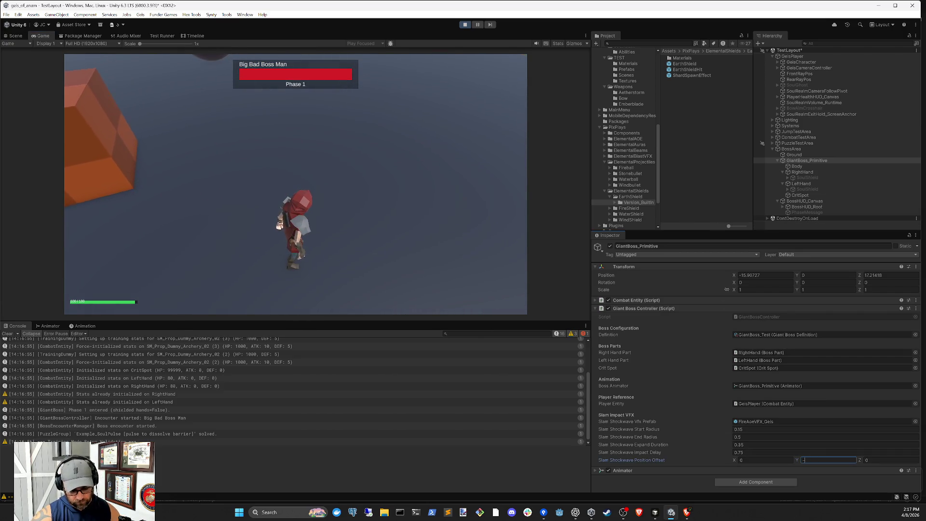
type("0.5")
left_click(369, 172)
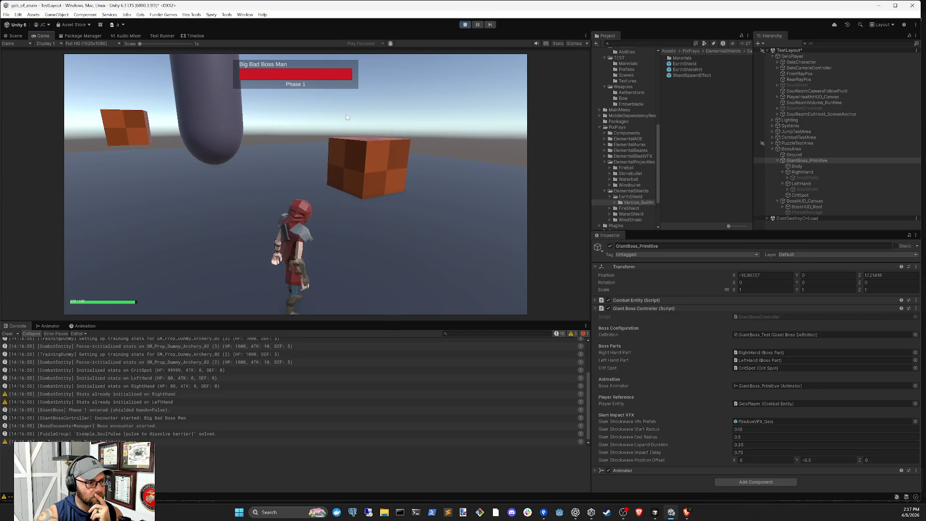
Stop playing, set Start Radius 0.5 and End Radius 1, and deselect the boss
left_click(752, 428)
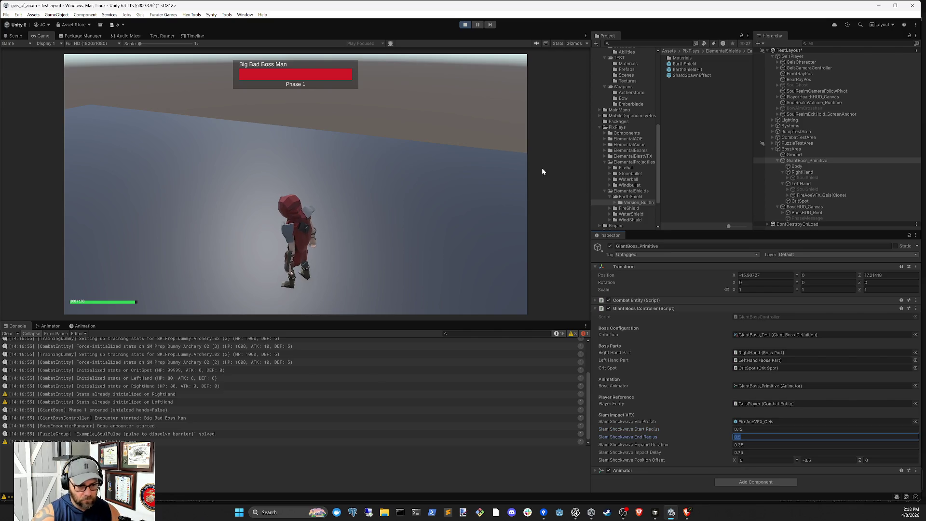
left_click(465, 24)
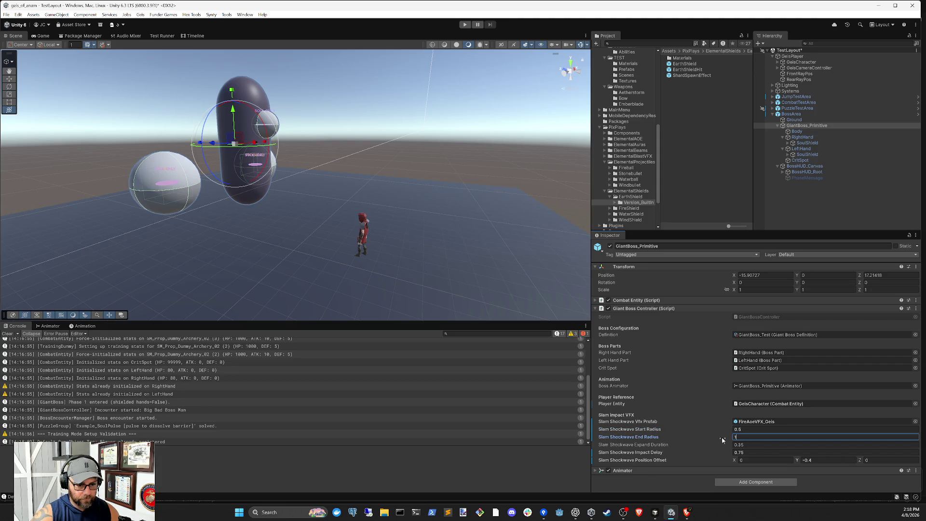
left_click(804, 225)
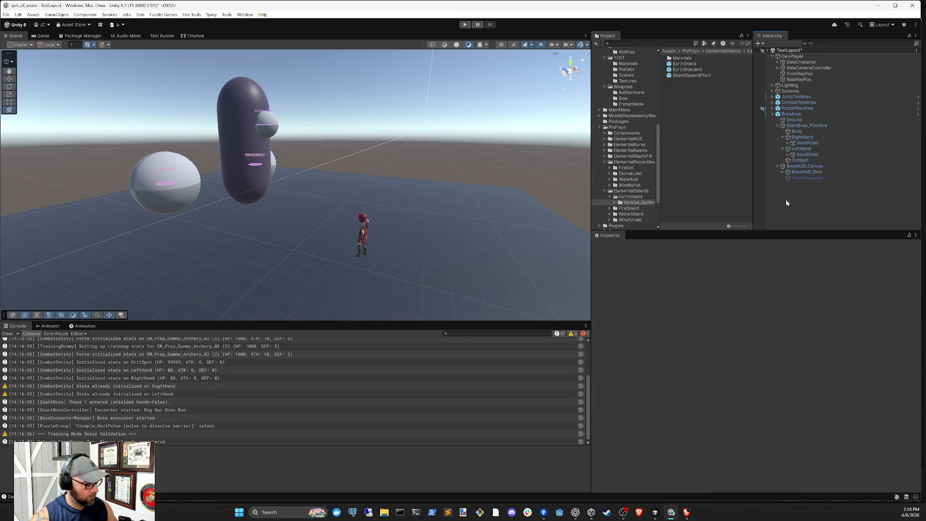
Play-test the Big Bad Boss Man fight with the new shockwave settings until Phase 2, then stop
left_click(466, 25)
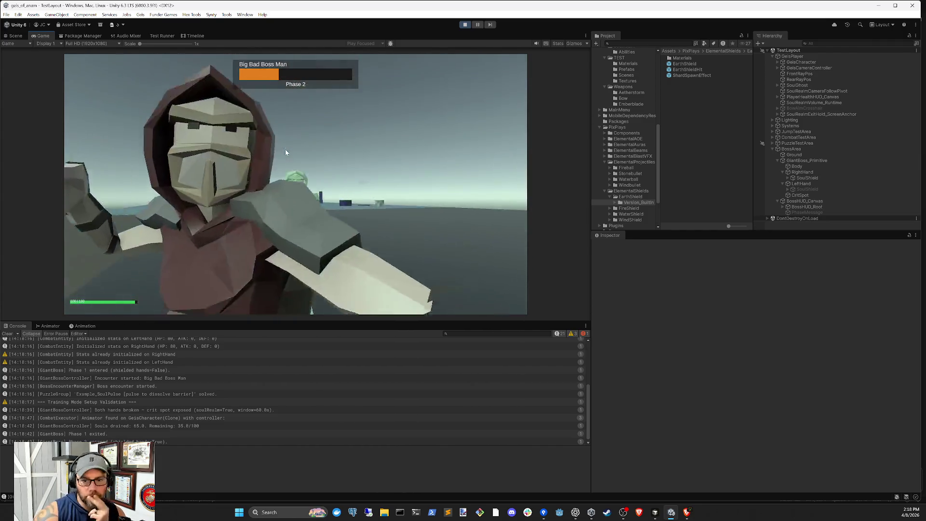
left_click(464, 24)
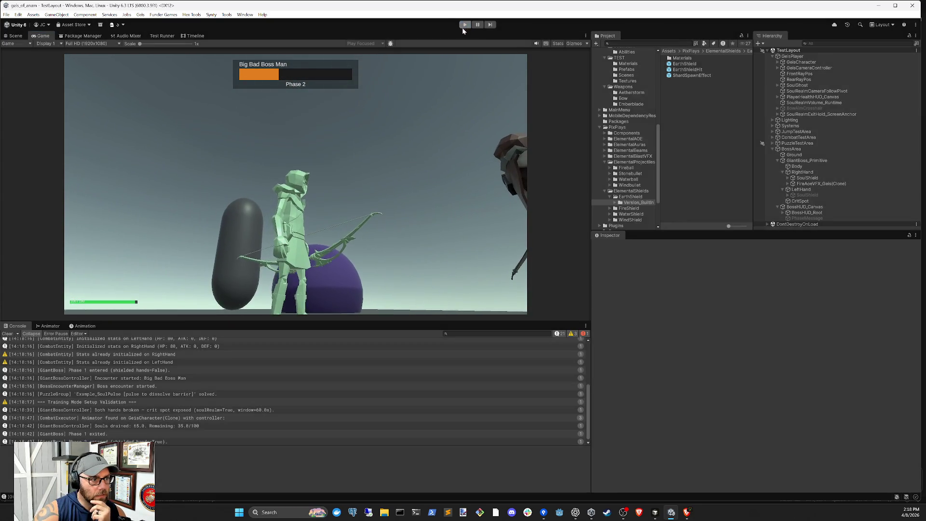
Clear the Console and show the LeftHand SoulShield's shield and realm settings in the Inspector
left_click(8, 334)
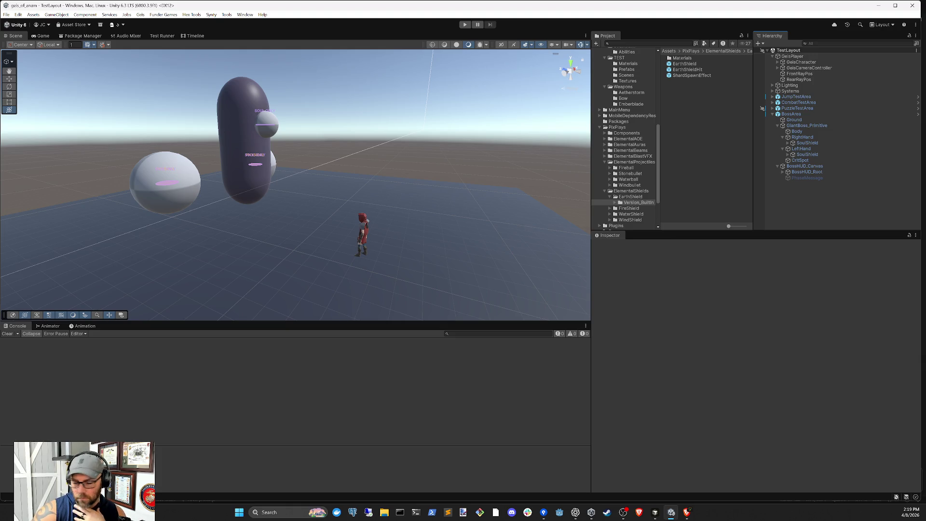
left_click(804, 155)
scroll(829, 285, "down", 2)
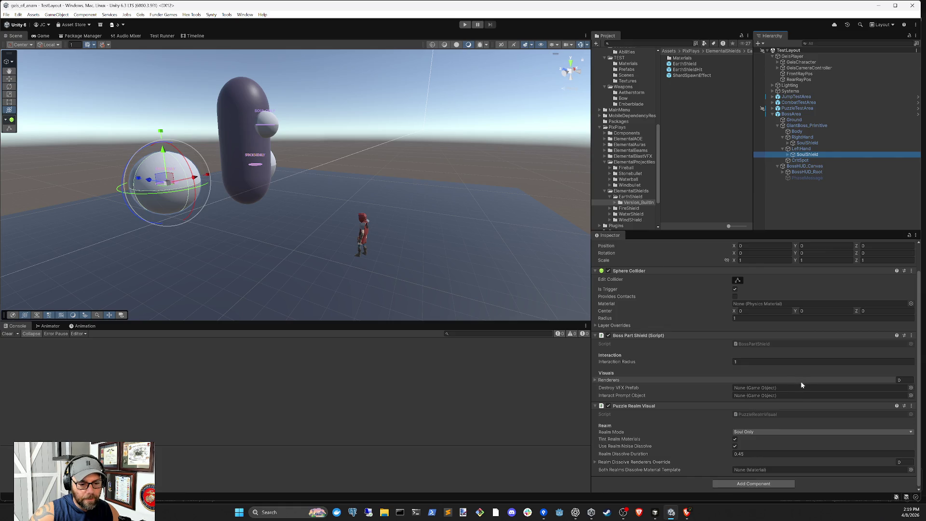
Start a play test, enter the soul realm, switch to the bow and fire arrows at the boss
left_click(465, 25)
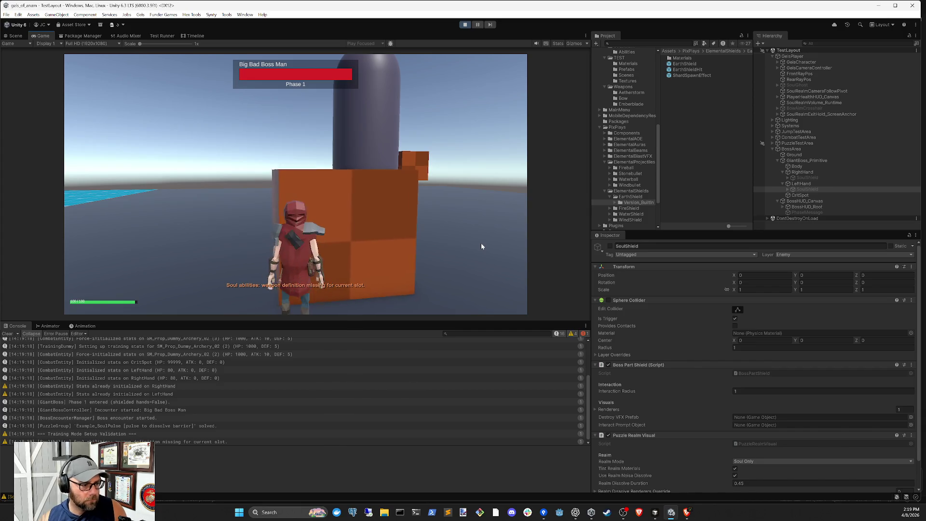
key("q")
key("q")
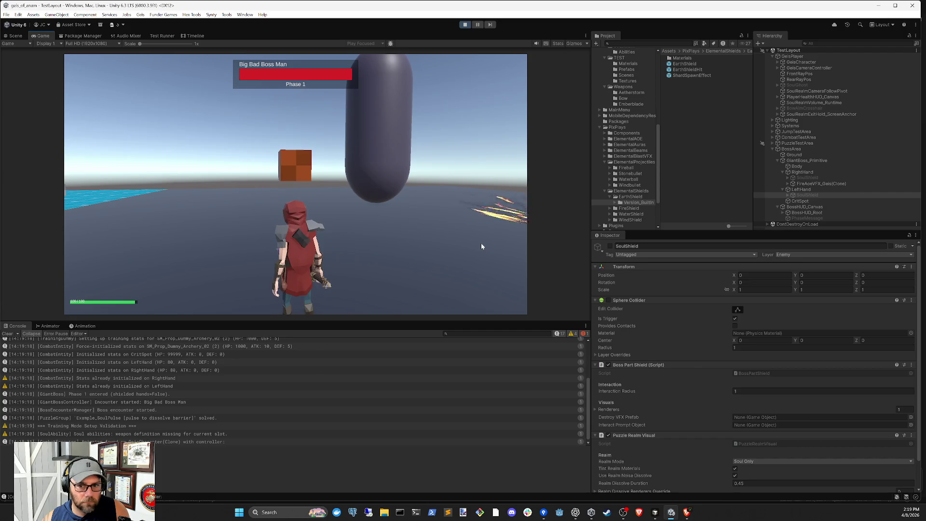
key("2")
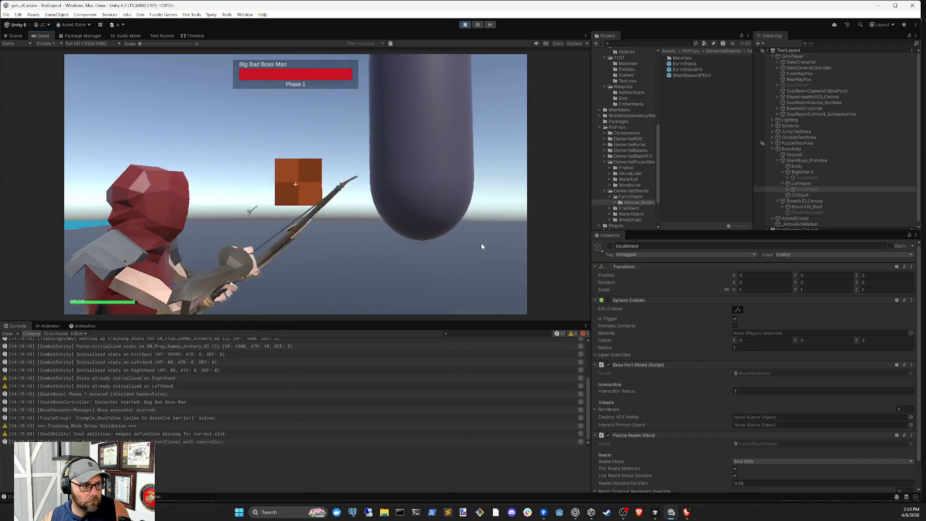
left_click(481, 247)
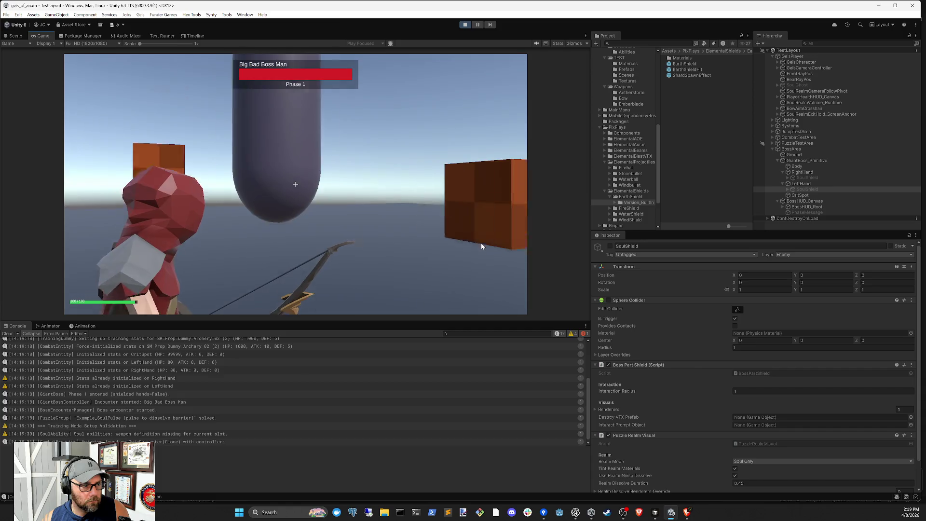
key("w")
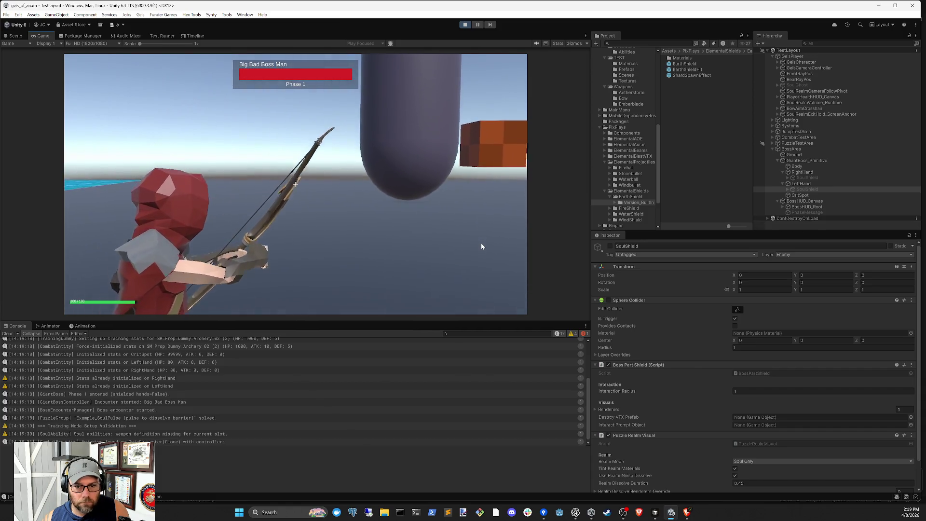
key("d")
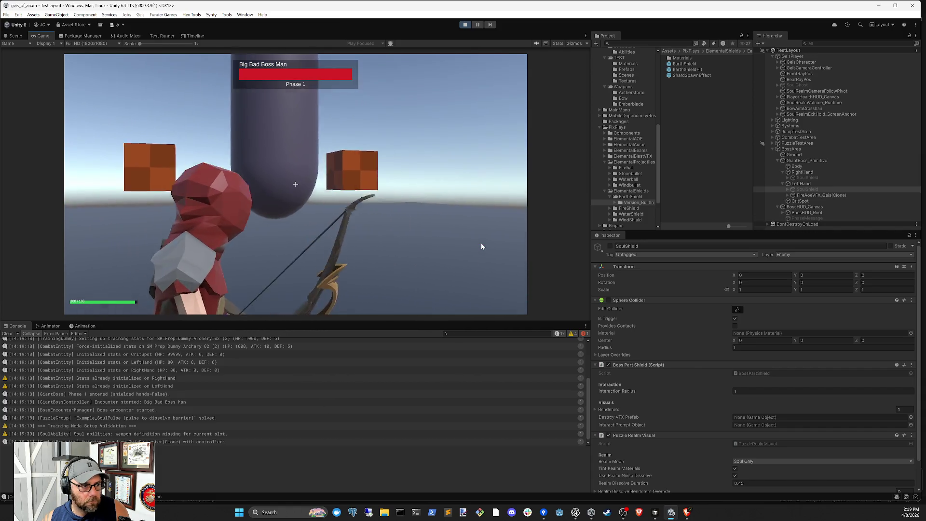
left_click(481, 246)
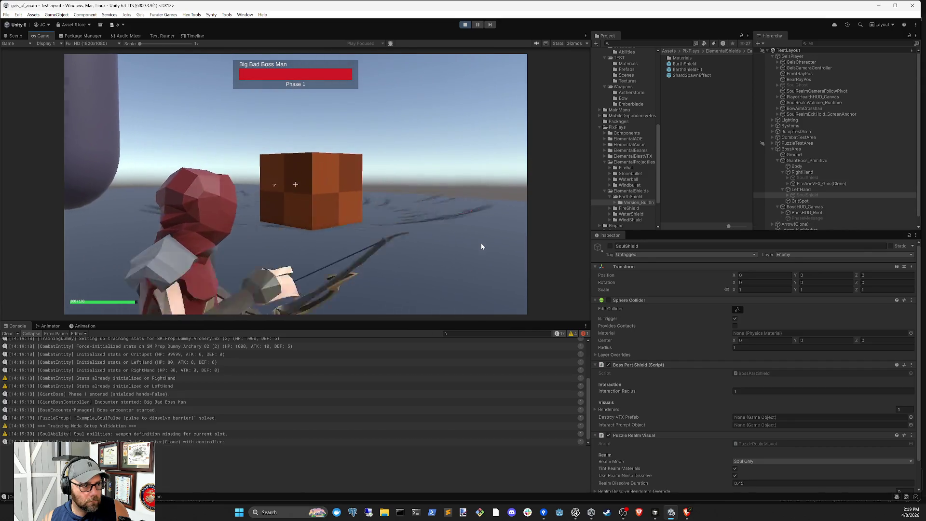
Use the green soul form to damage the boss into Phase 2, clearing the Console mid-test
key("e")
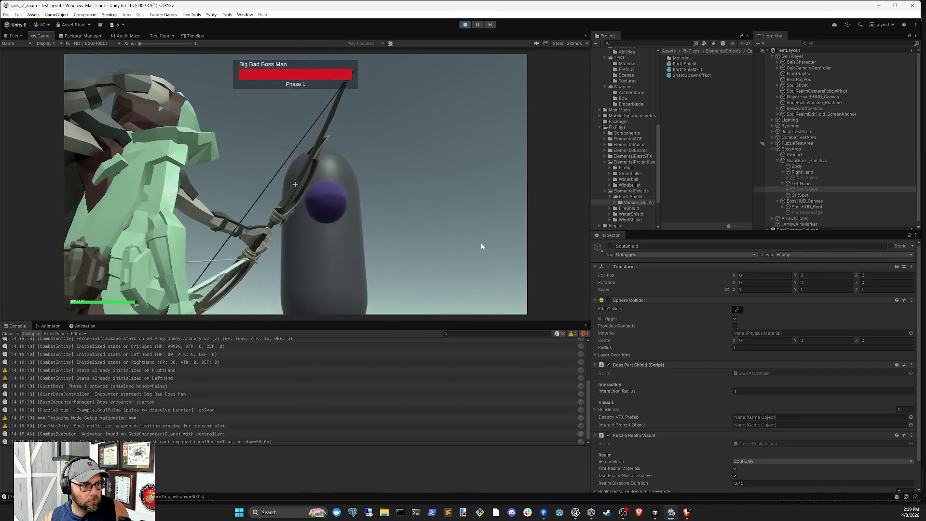
left_click(481, 247)
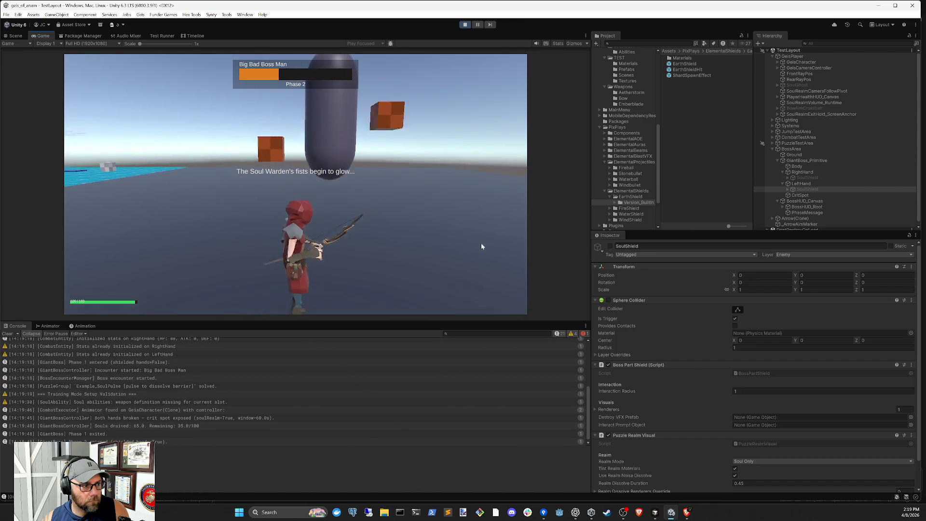
key("w")
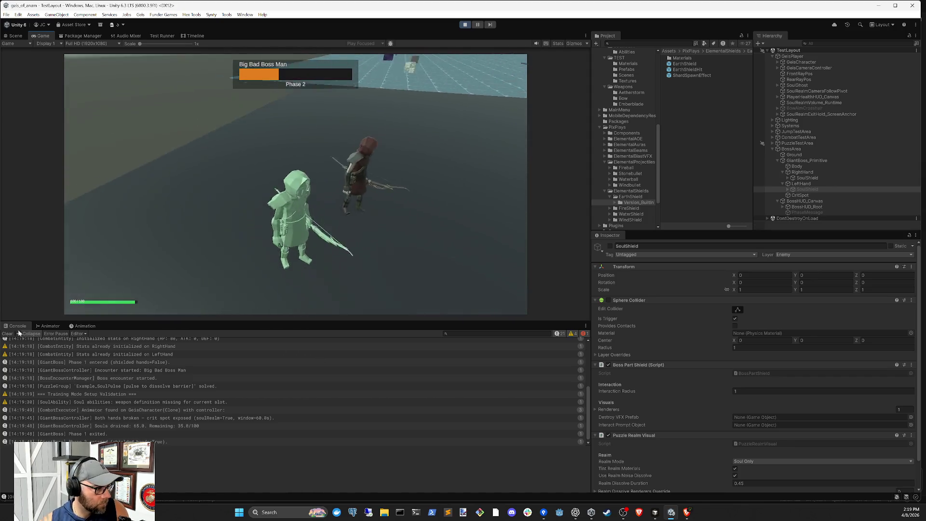
left_click(8, 334)
key("w")
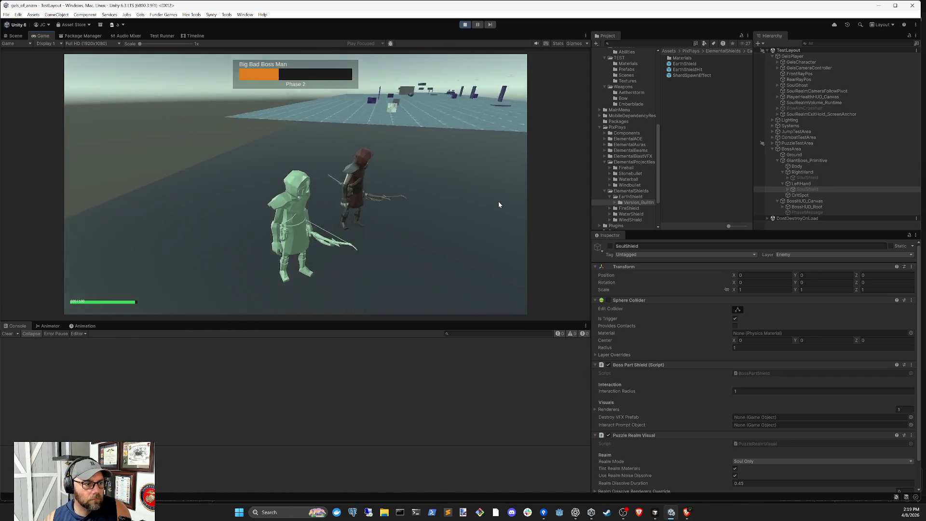
key("w")
left_click(499, 205)
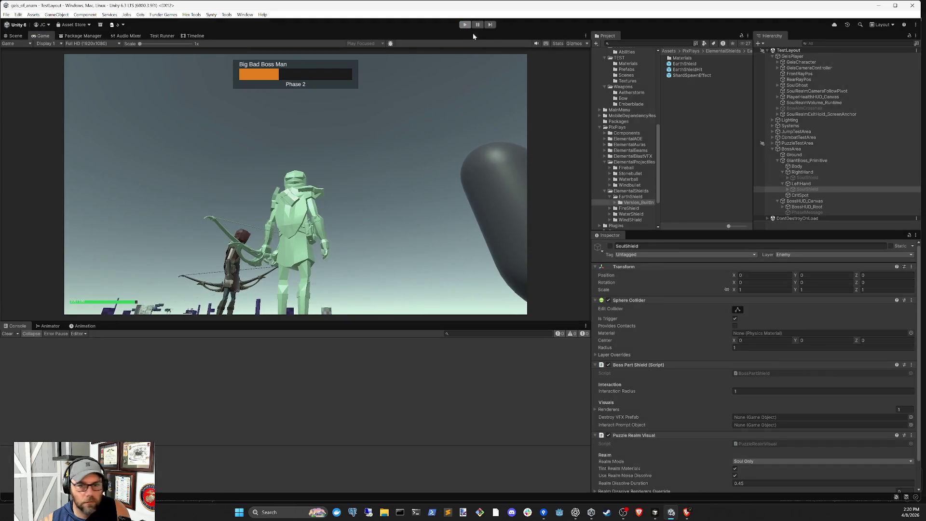
Stop play mode and compare both SoulShields, folding Boss Part Shield, Puzzle Realm Visual and Sphere Collider sections
left_click(465, 24)
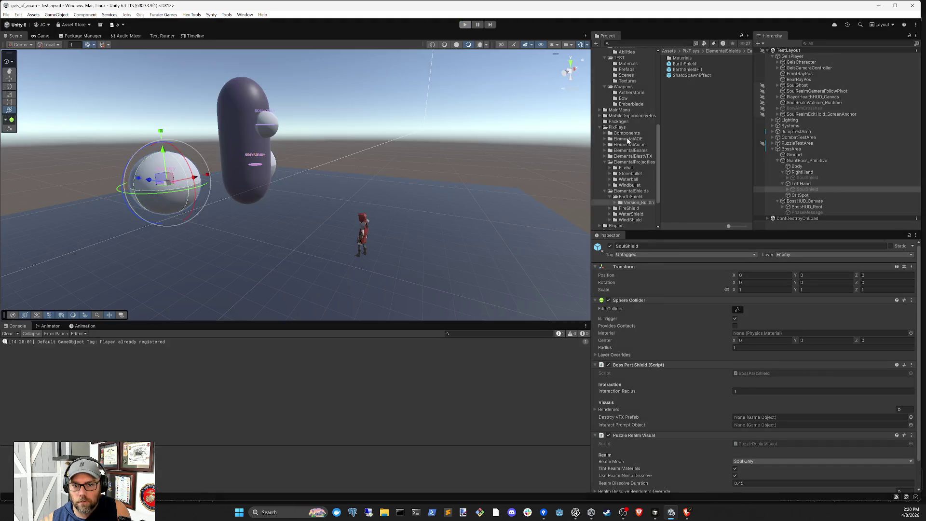
left_click(808, 143)
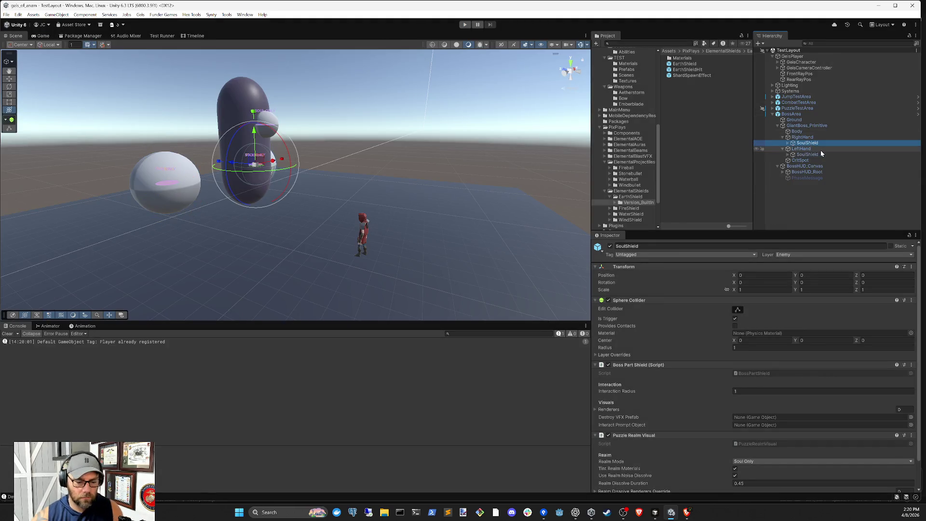
scroll(785, 423, "down", 2)
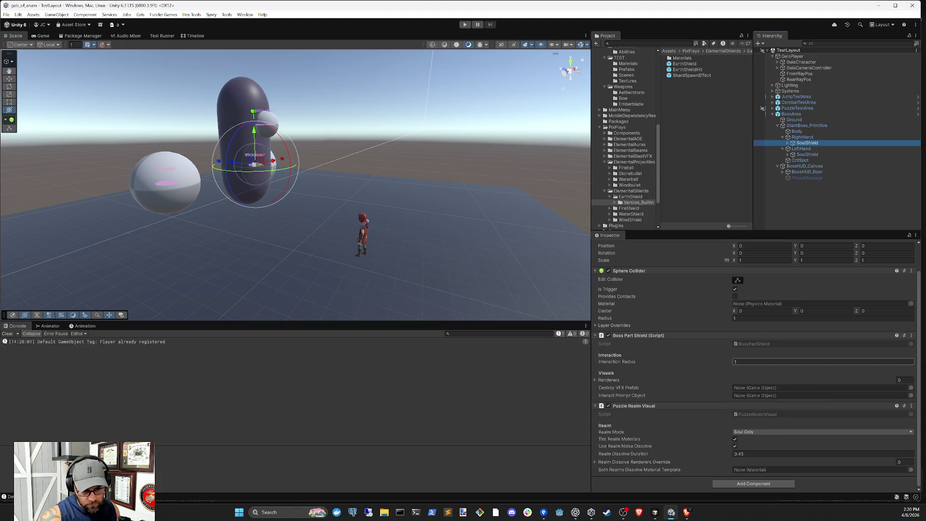
scroll(826, 288, "up", 2)
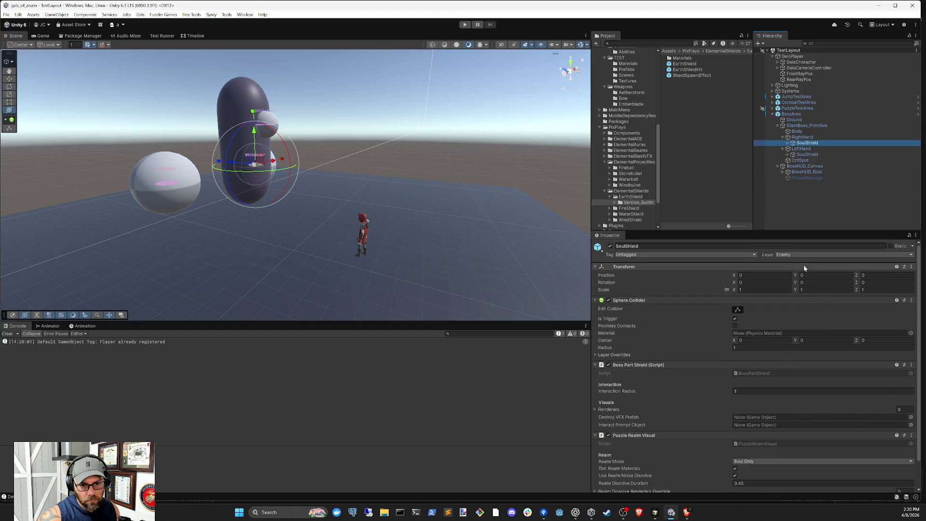
left_click(808, 155)
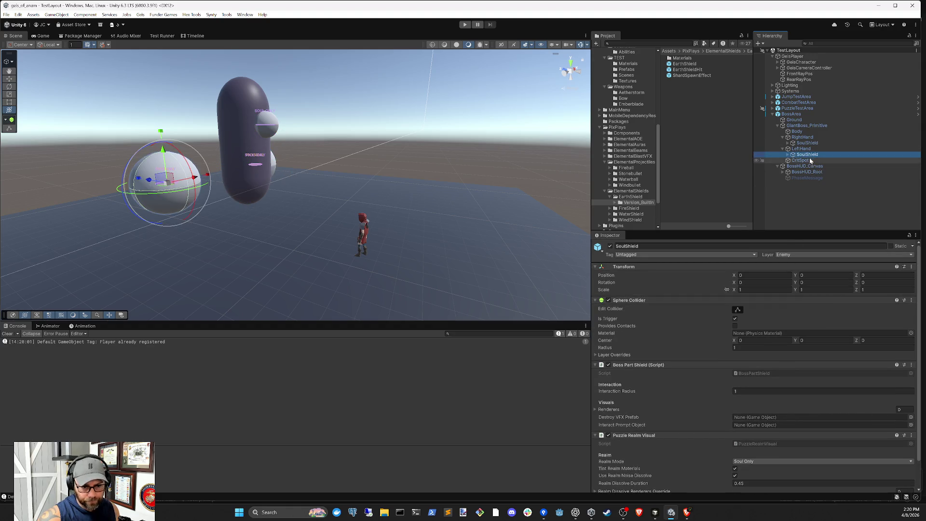
left_click(796, 391)
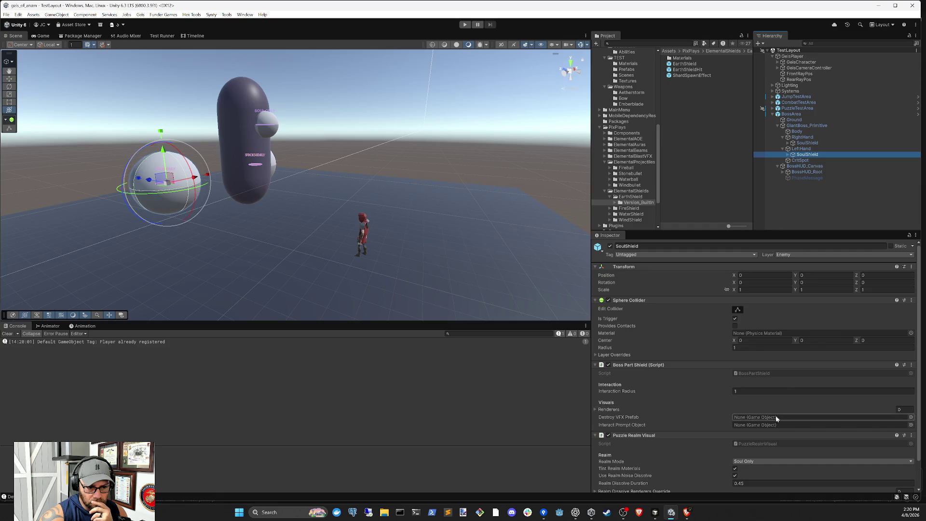
left_click(771, 364)
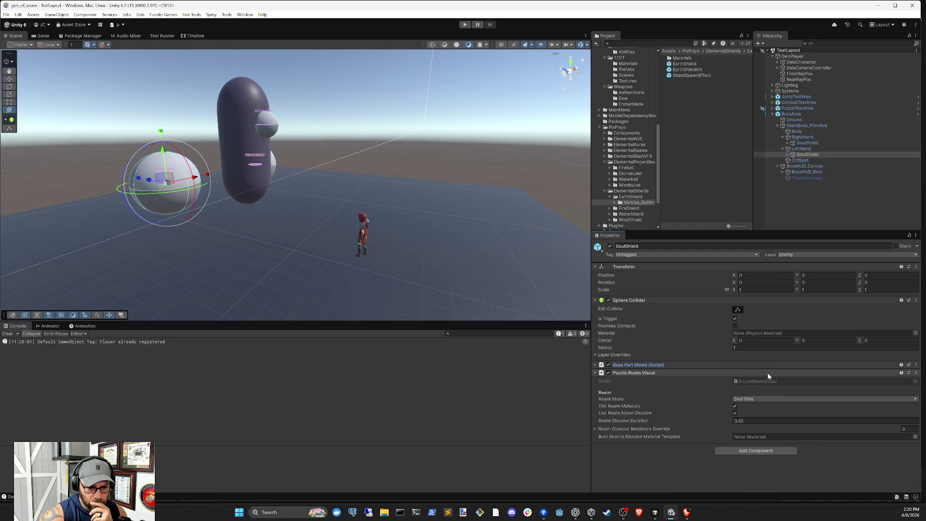
left_click(767, 372)
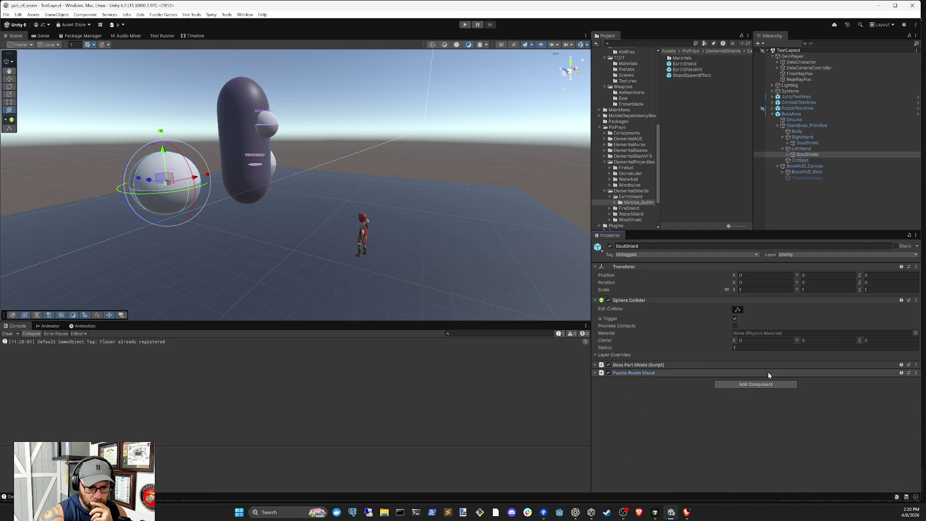
left_click(766, 300)
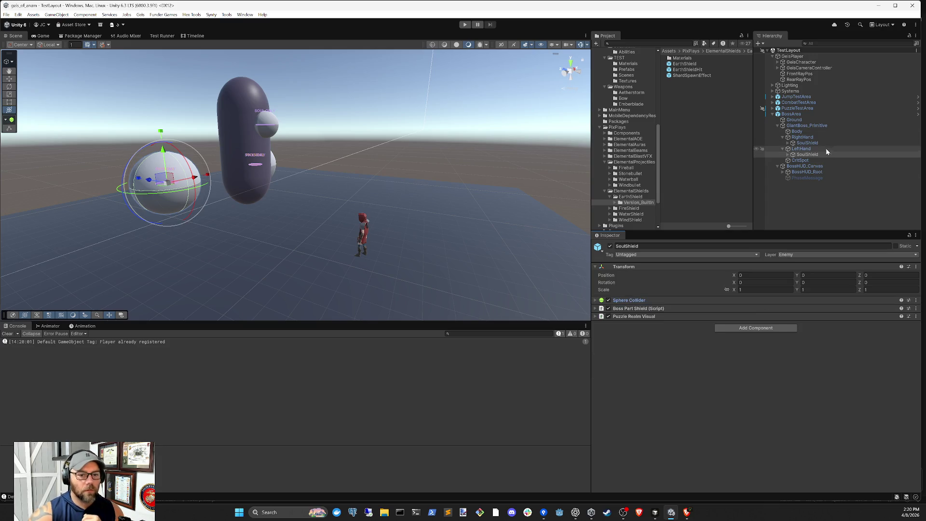
Inspect the LeftHand object's Box Collider against the right hand's SoulShield
left_click(802, 149)
left_click(804, 143)
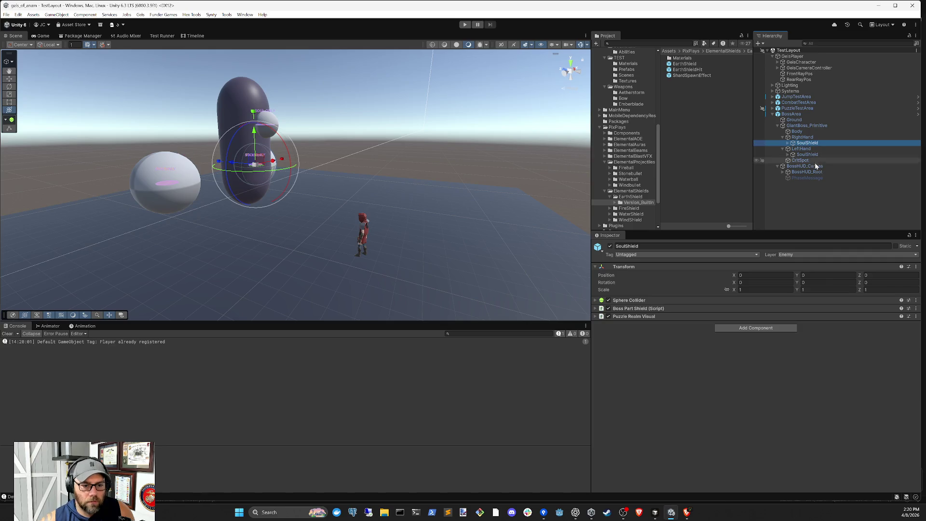
left_click(801, 149)
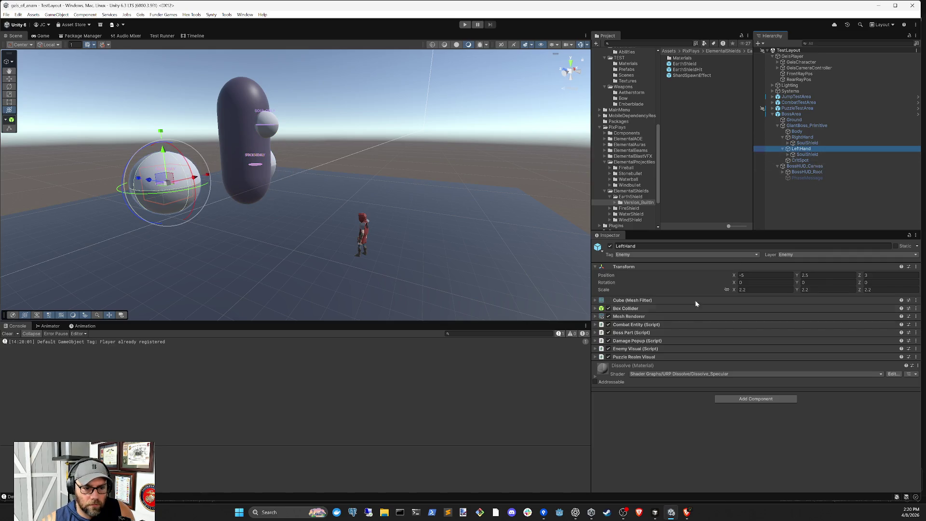
left_click(626, 308)
left_click(626, 309)
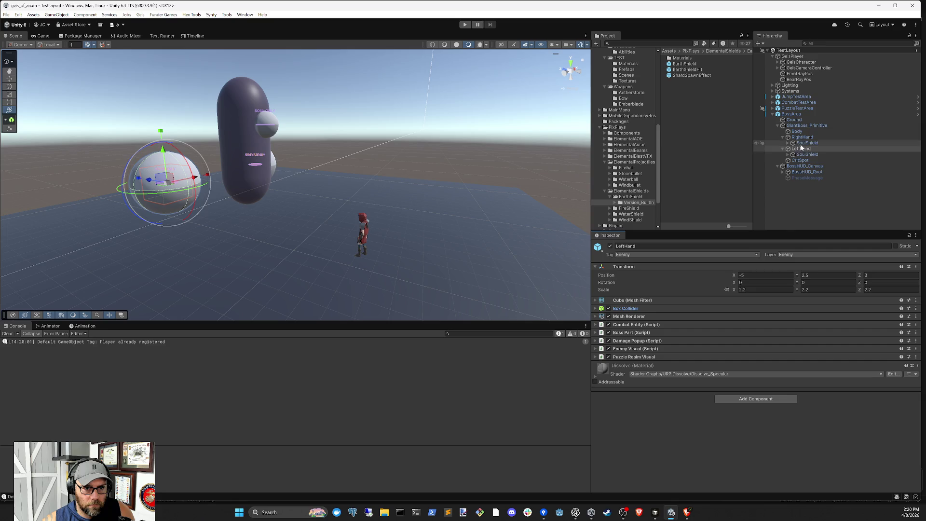
Turn off Is Trigger on the RightHand SoulShield's Sphere Collider
left_click(803, 143)
left_click(650, 300)
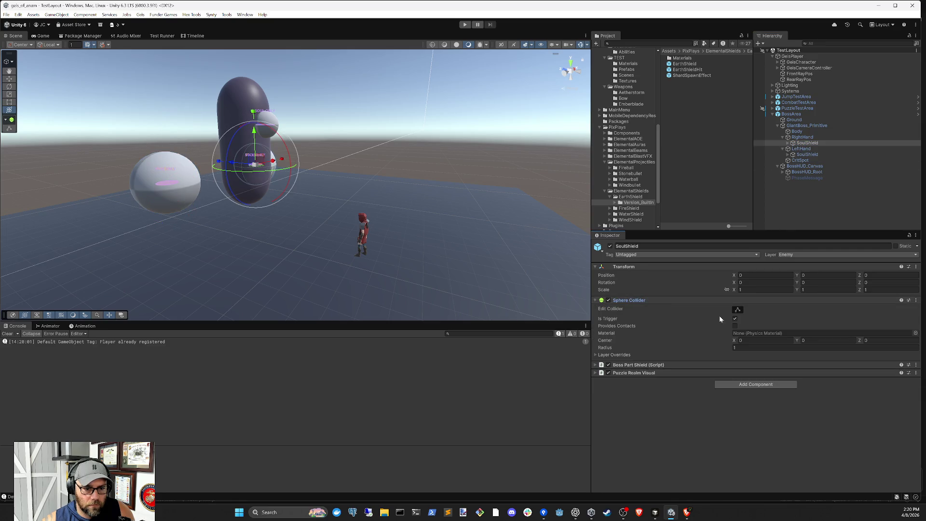
left_click(734, 319)
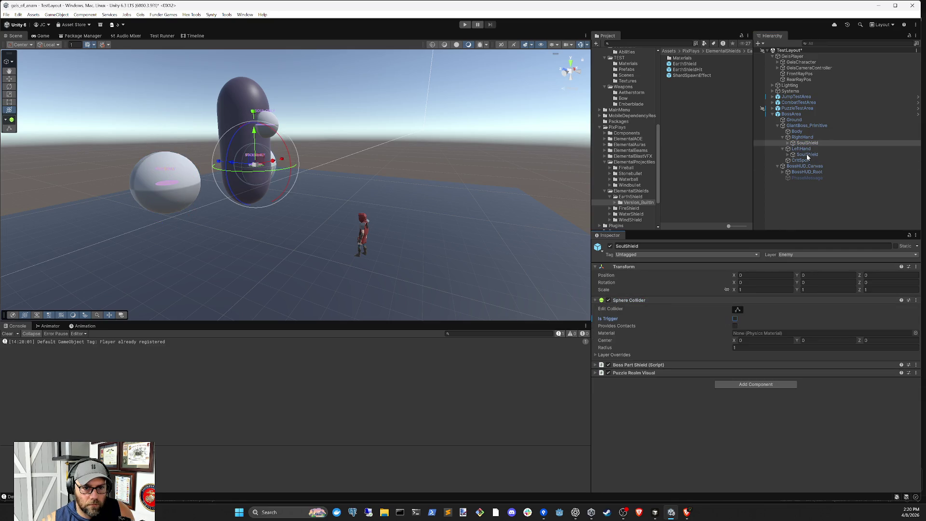